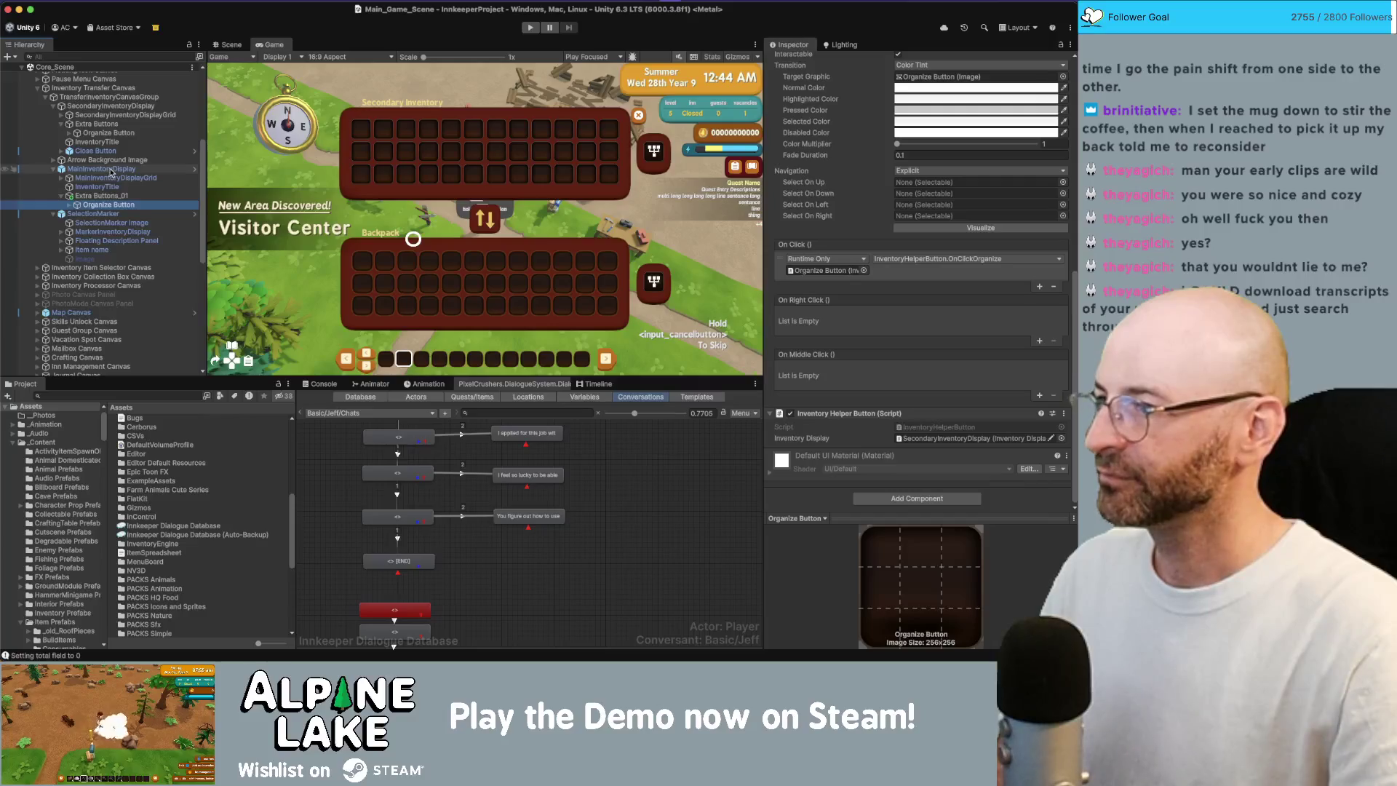
- Link the Organize Button's Inventory Display field to MainInventoryDisplay and collapse Inventory Transfer Canvas
mouse_move(110, 171)
left_mouse_down()
mouse_move(869, 457)
mouse_move(961, 452)
mouse_move(946, 441)
left_mouse_up()
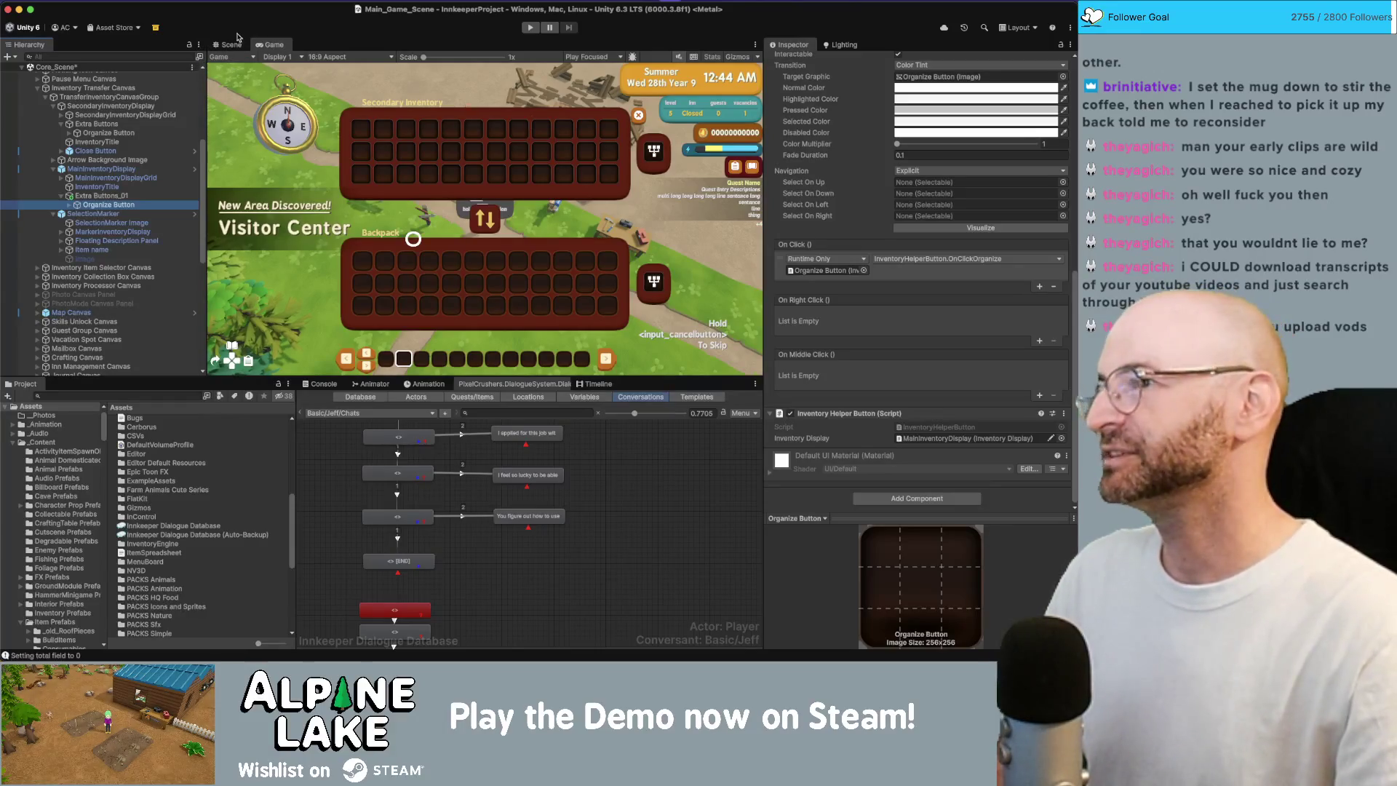
left_click(39, 88)
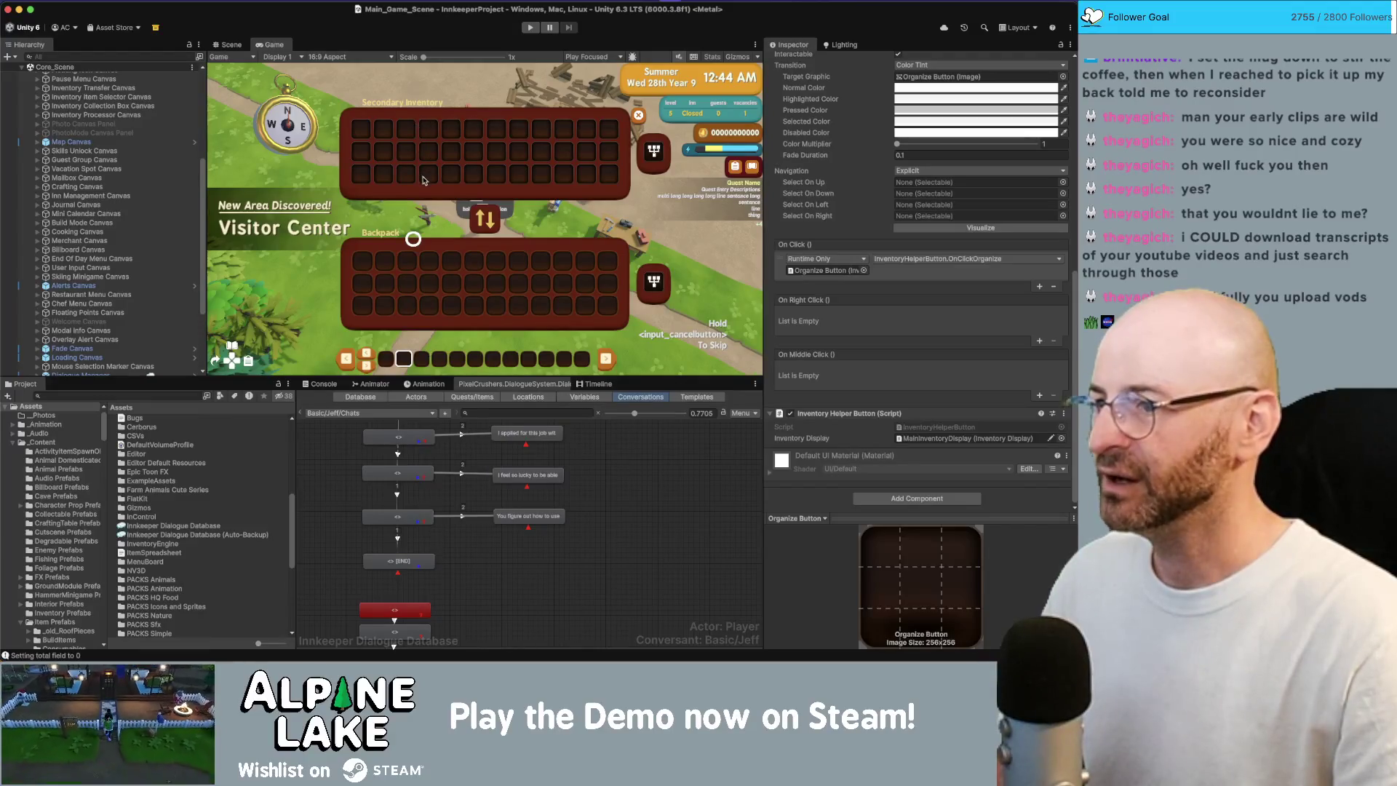
- Maximize the running Game view so it fills the whole Unity editor
double_click(270, 46)
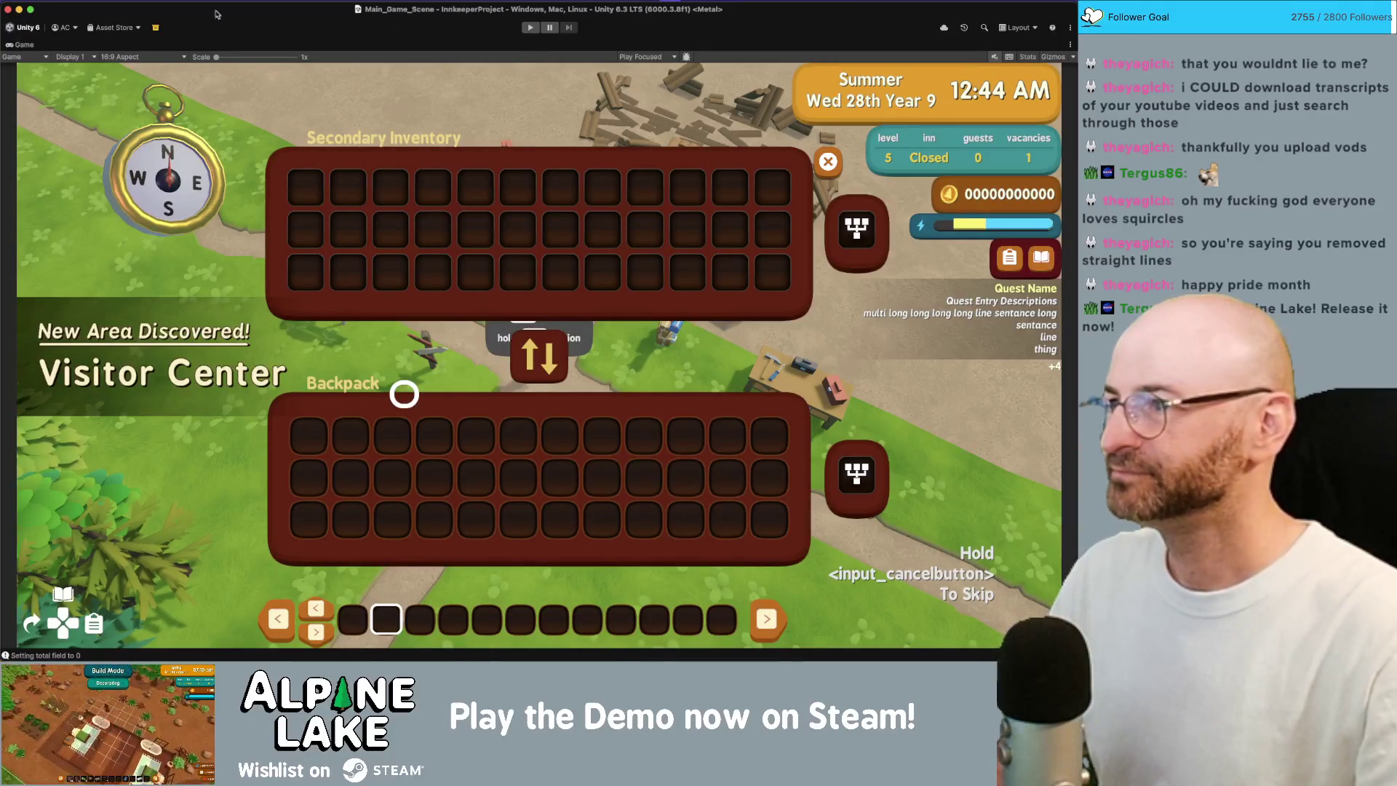
- Restore the normal editor layout with Hierarchy, Project and Inspector visible
double_click(23, 44)
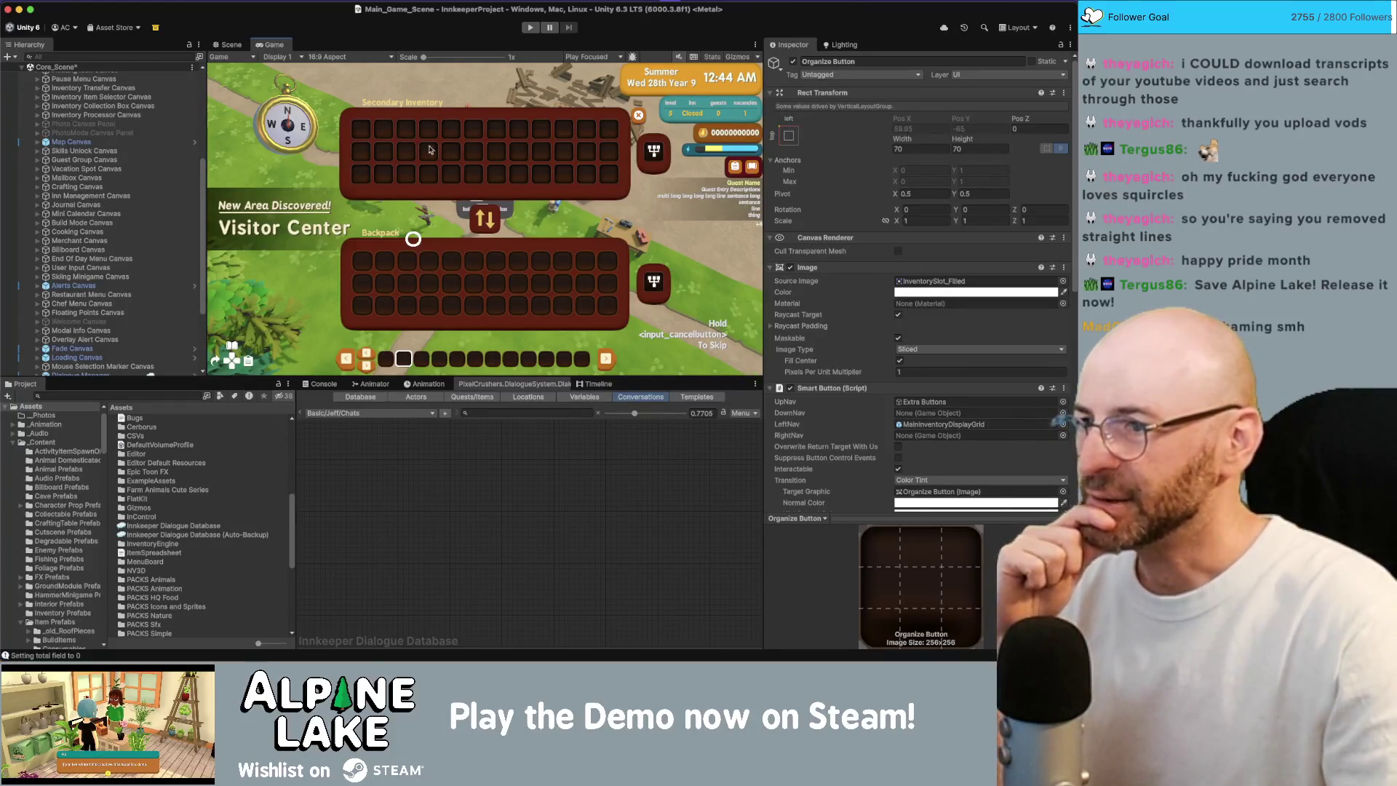
left_click(133, 397)
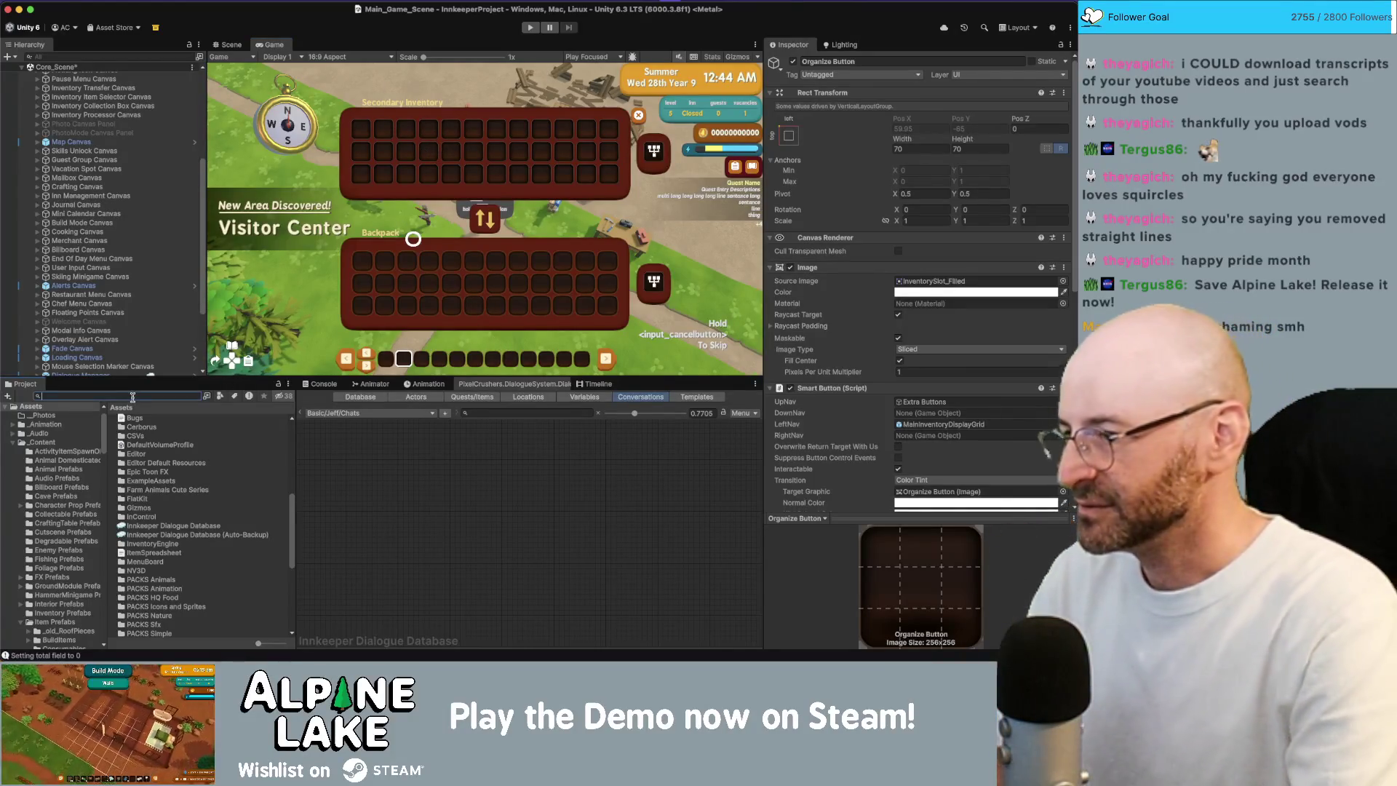
- Search the Project for 'Inventory slo' and inspect InventorySlot_Squircle_Standard
type("Inventory")
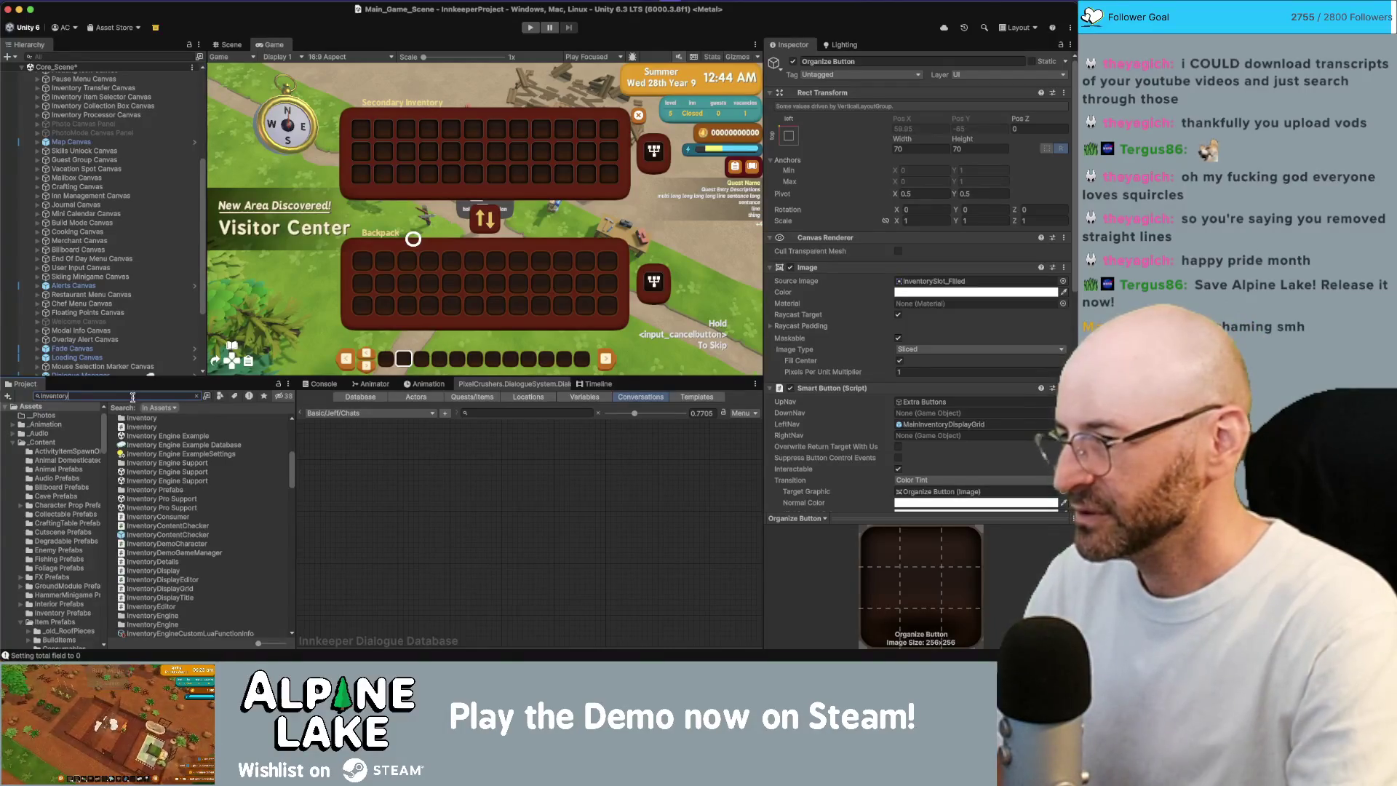
type(" slo")
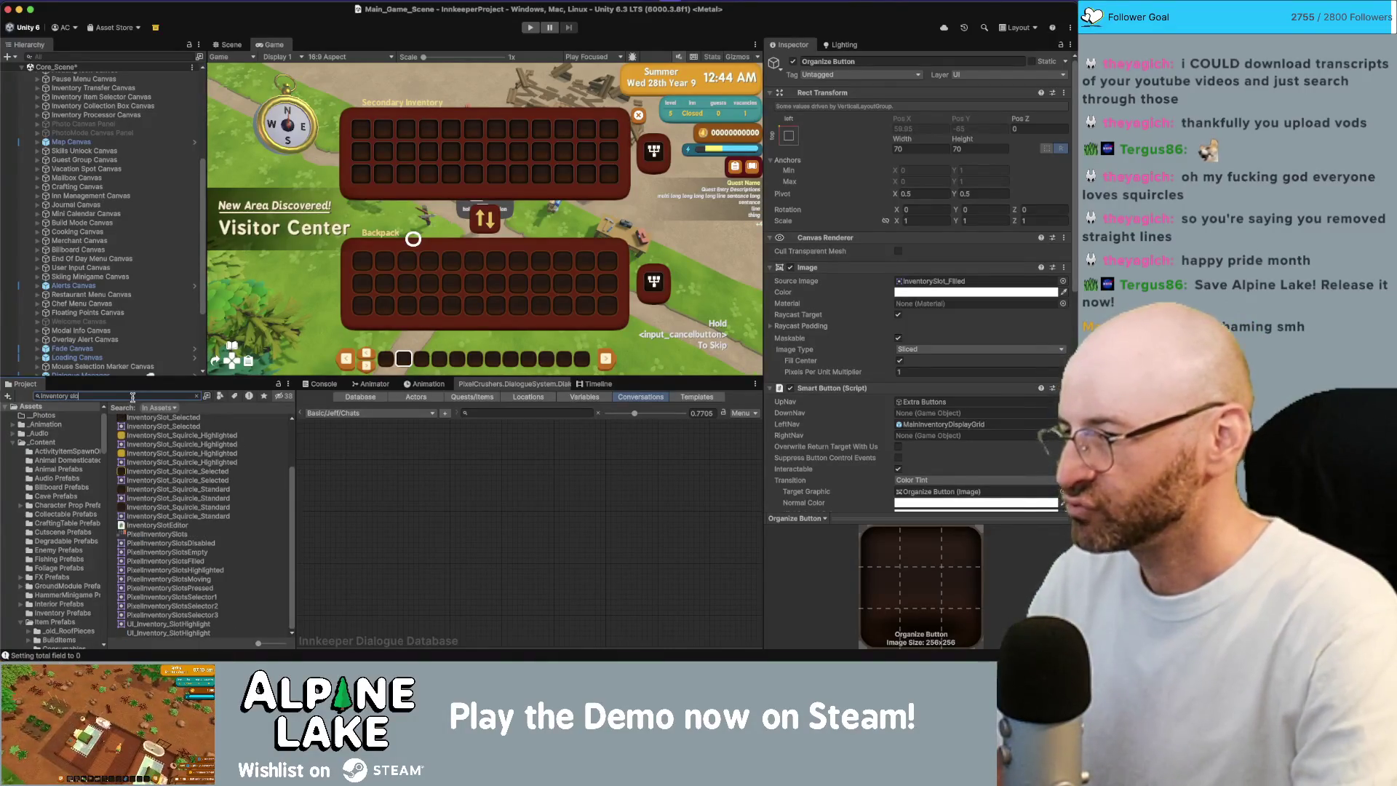
left_click(198, 490)
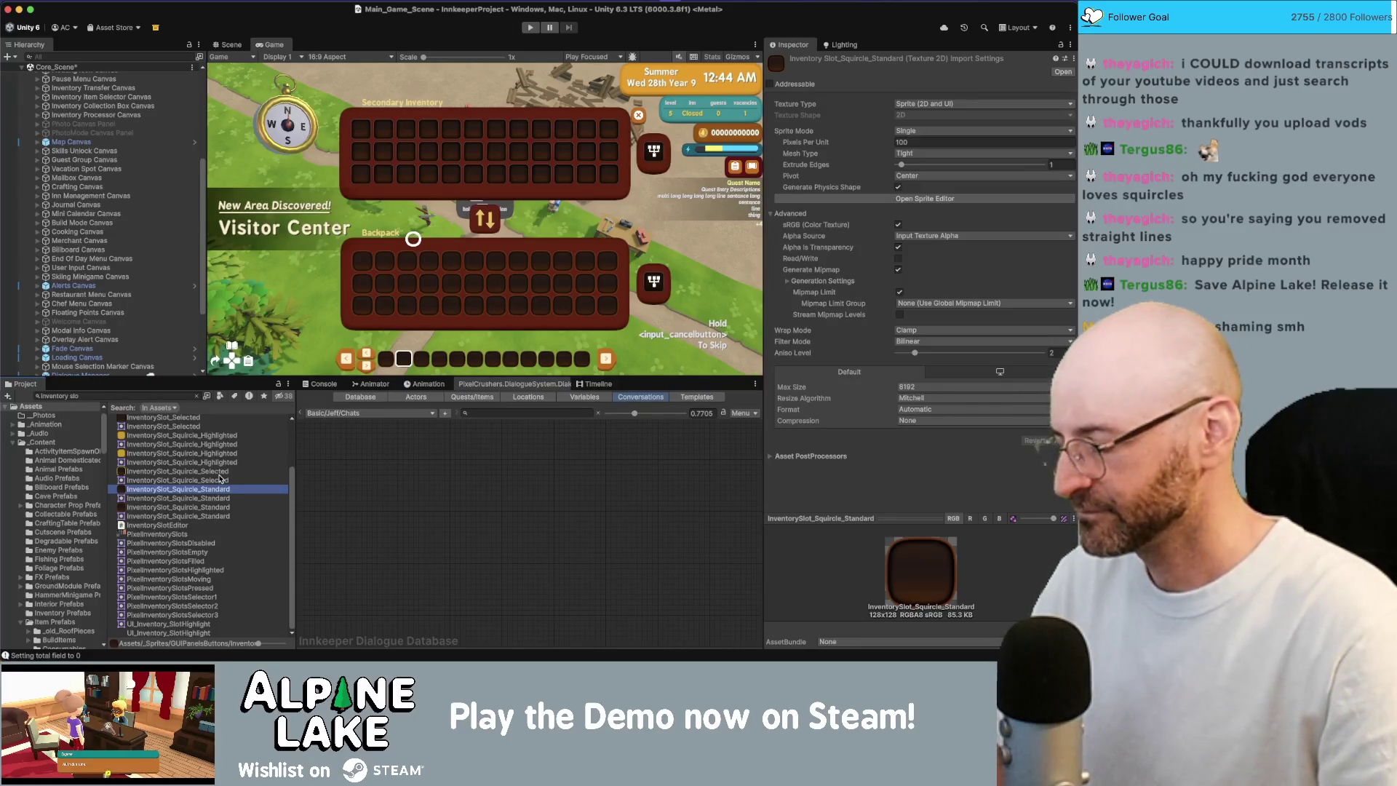
scroll(187, 456, "up", 3)
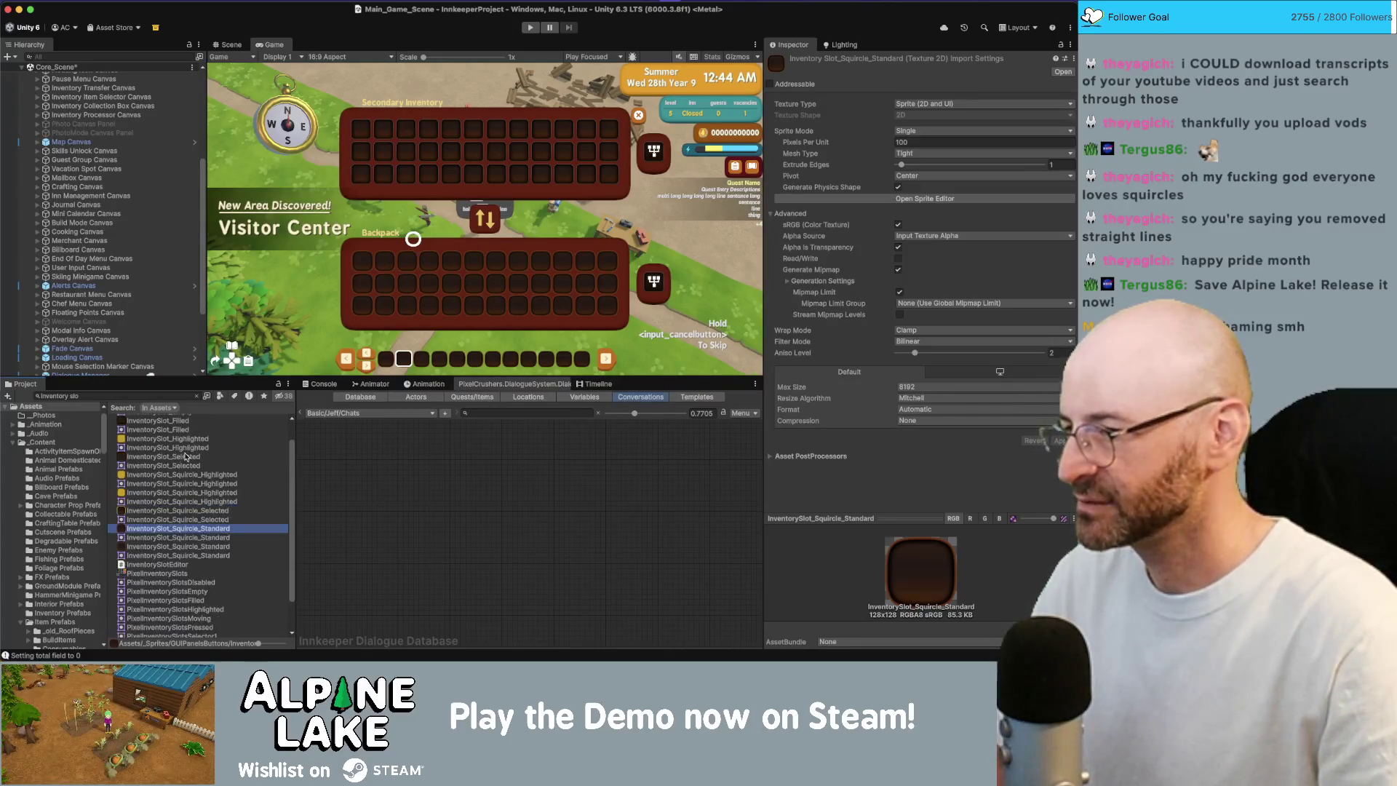
scroll(186, 458, "up", 3)
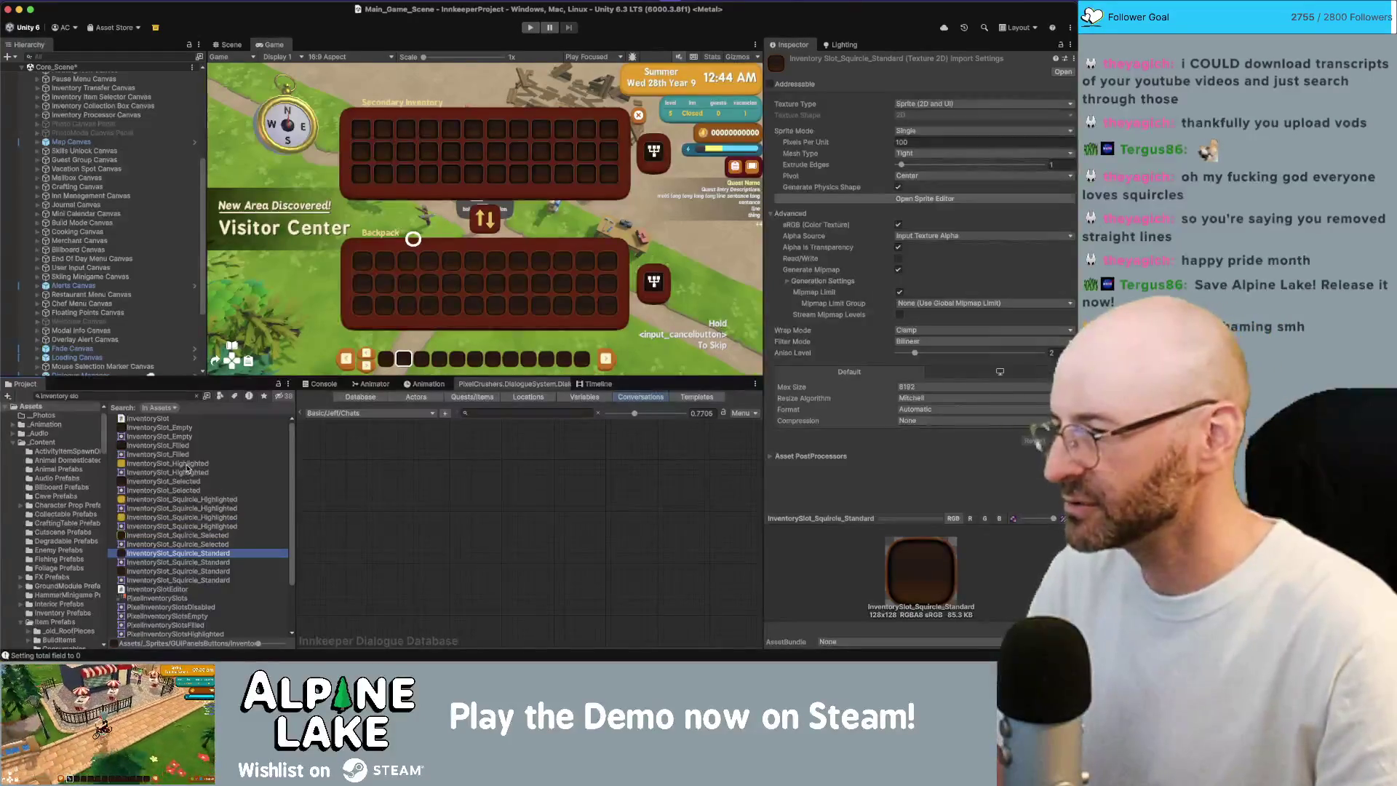
- Inspect the import settings of InventorySlot_Selected and the other InventorySlot_Squircle_Standard textures
left_click(189, 481)
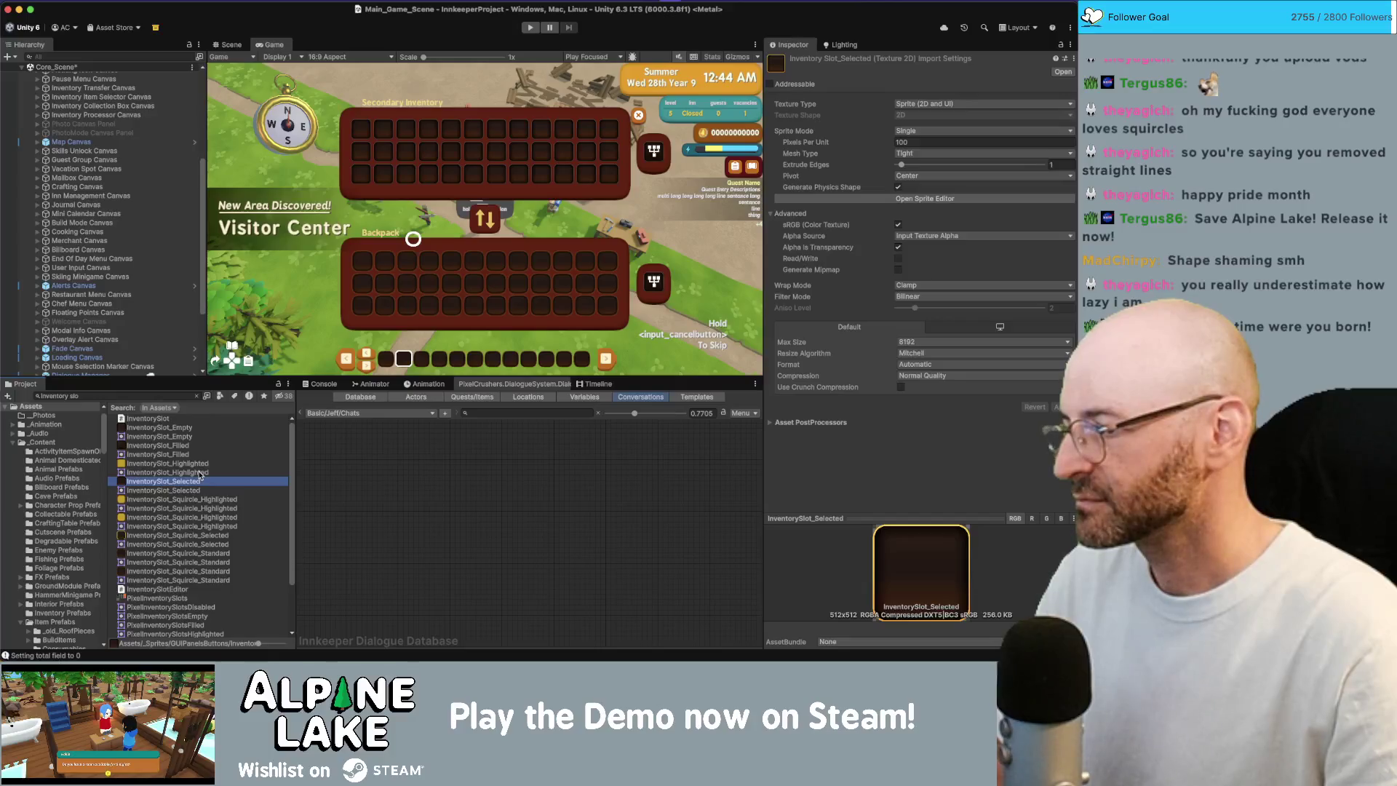
left_click(213, 554)
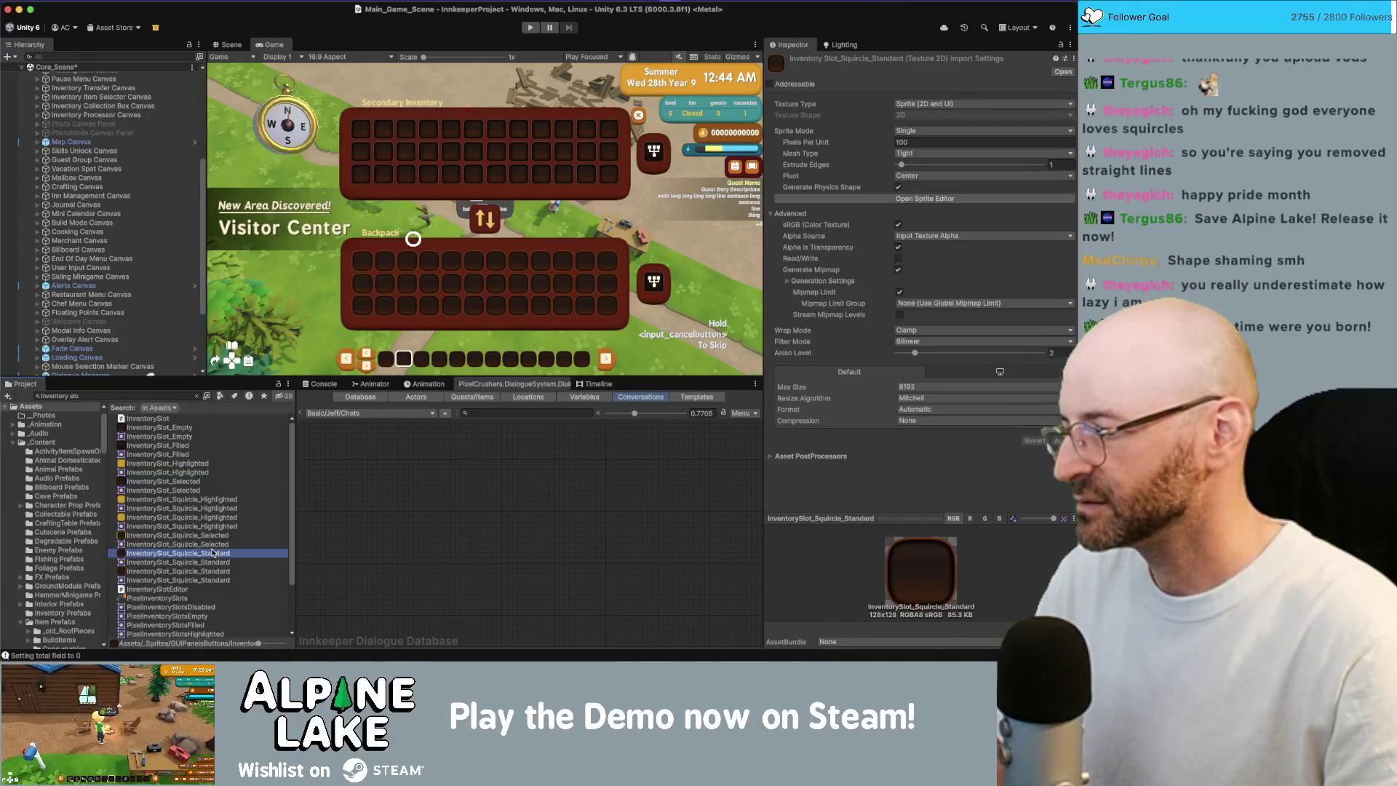
left_click(220, 572)
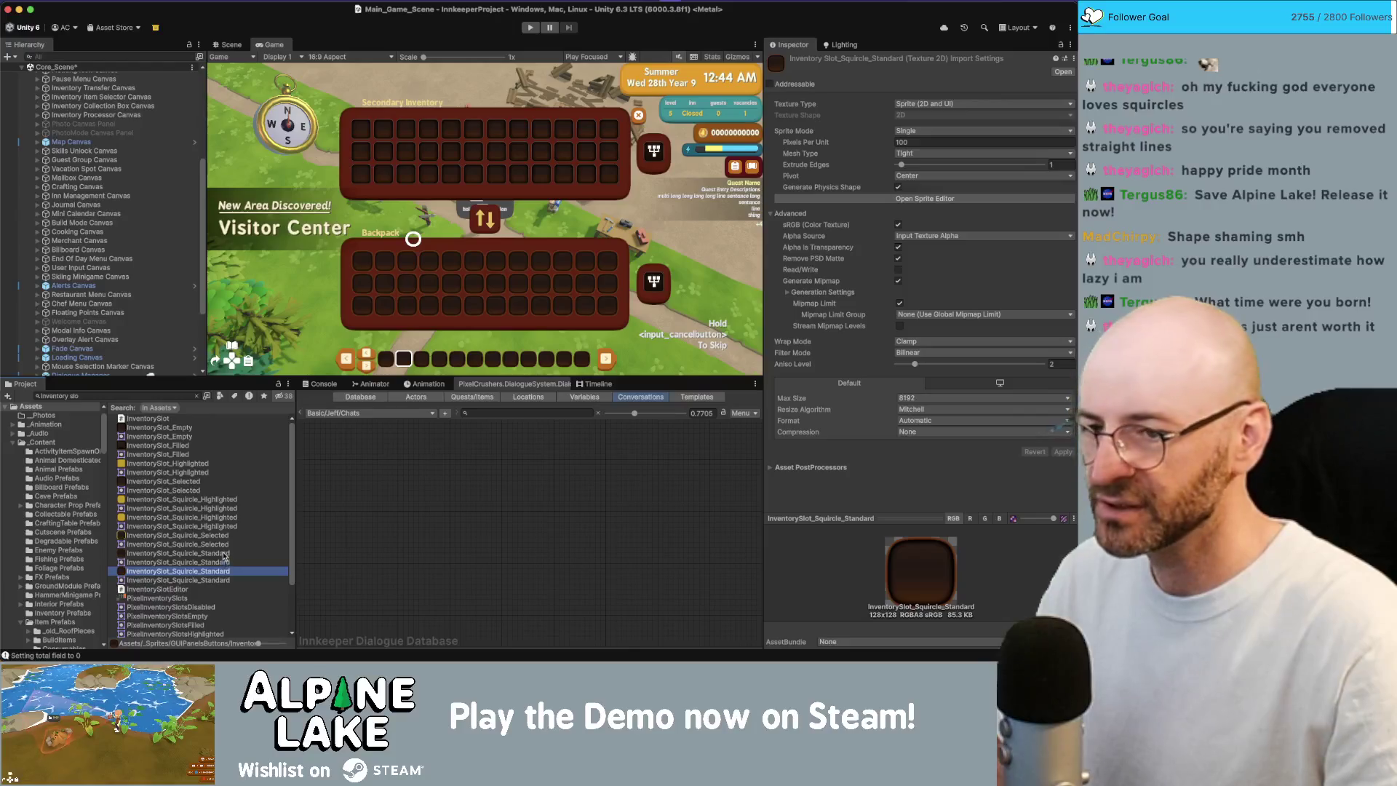
left_click(225, 555)
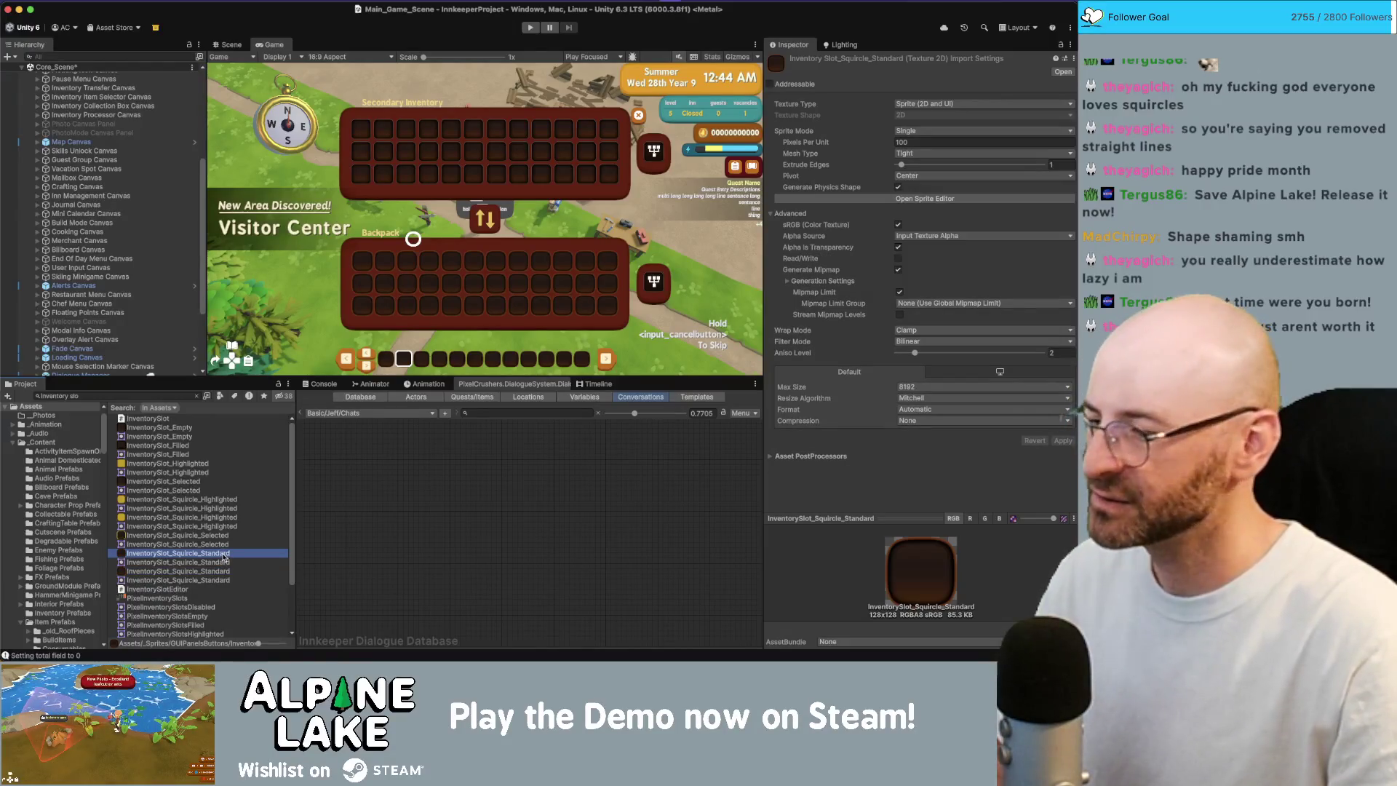
left_click(221, 572)
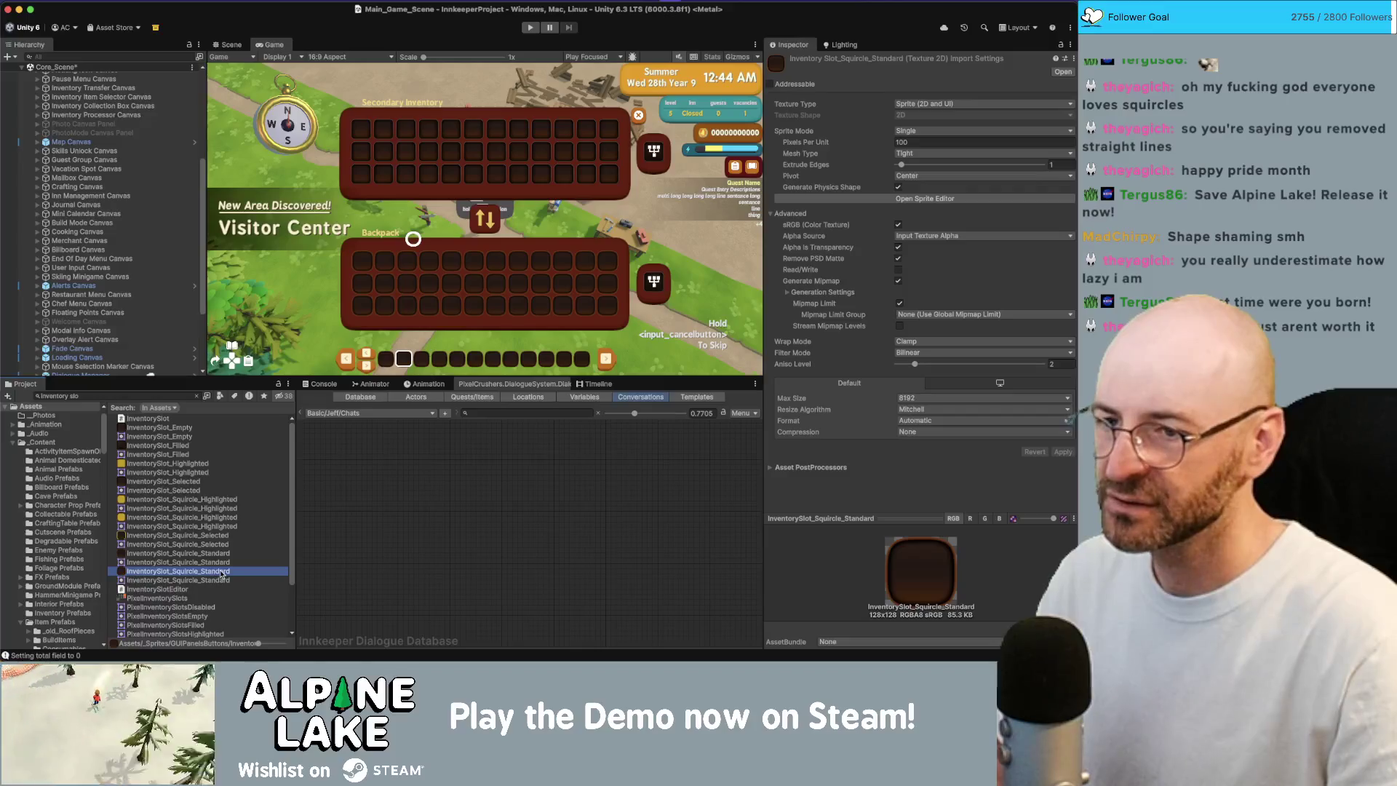
left_click(215, 555)
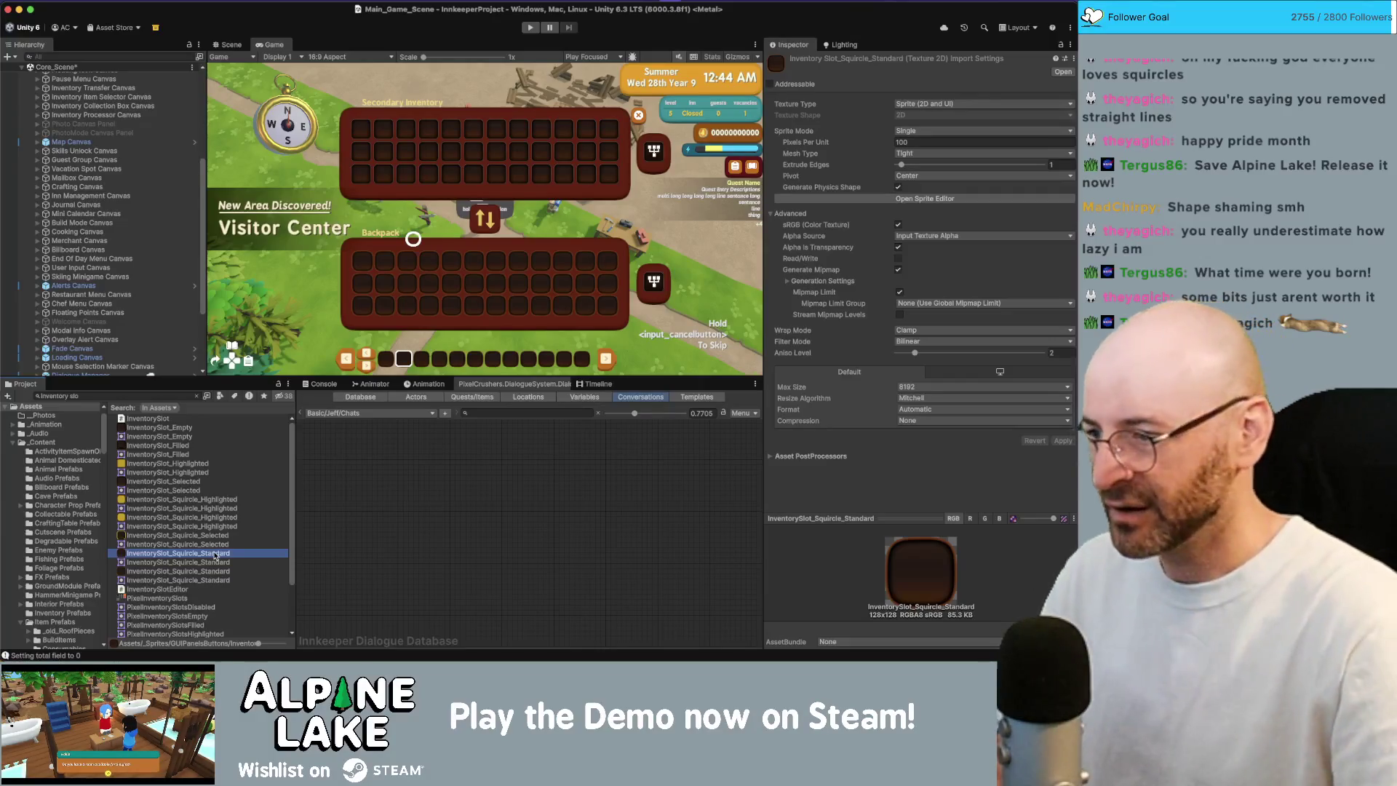
left_click(191, 482)
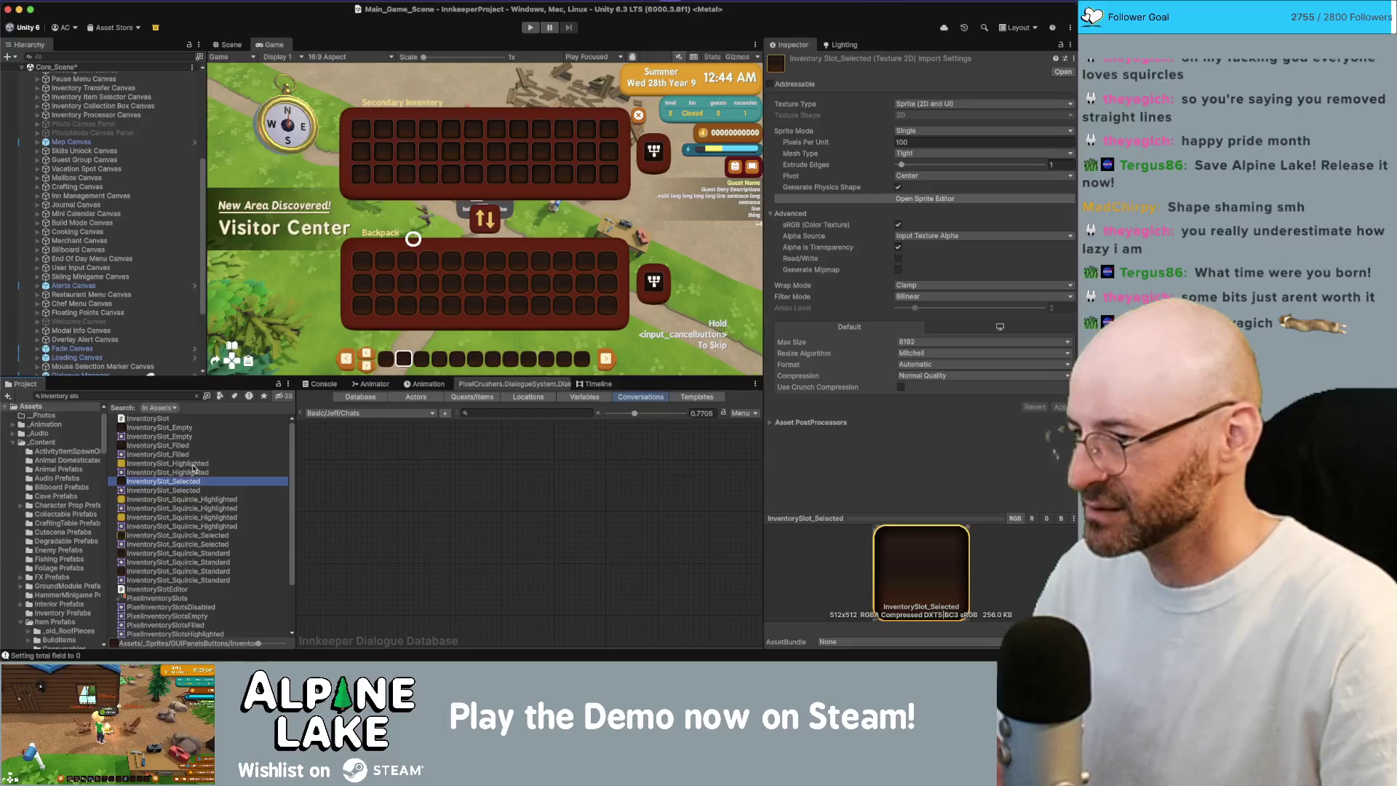
- Duplicate the InventorySlot_Selected, _Filled and _Empty textures
left_click(184, 446, "super")
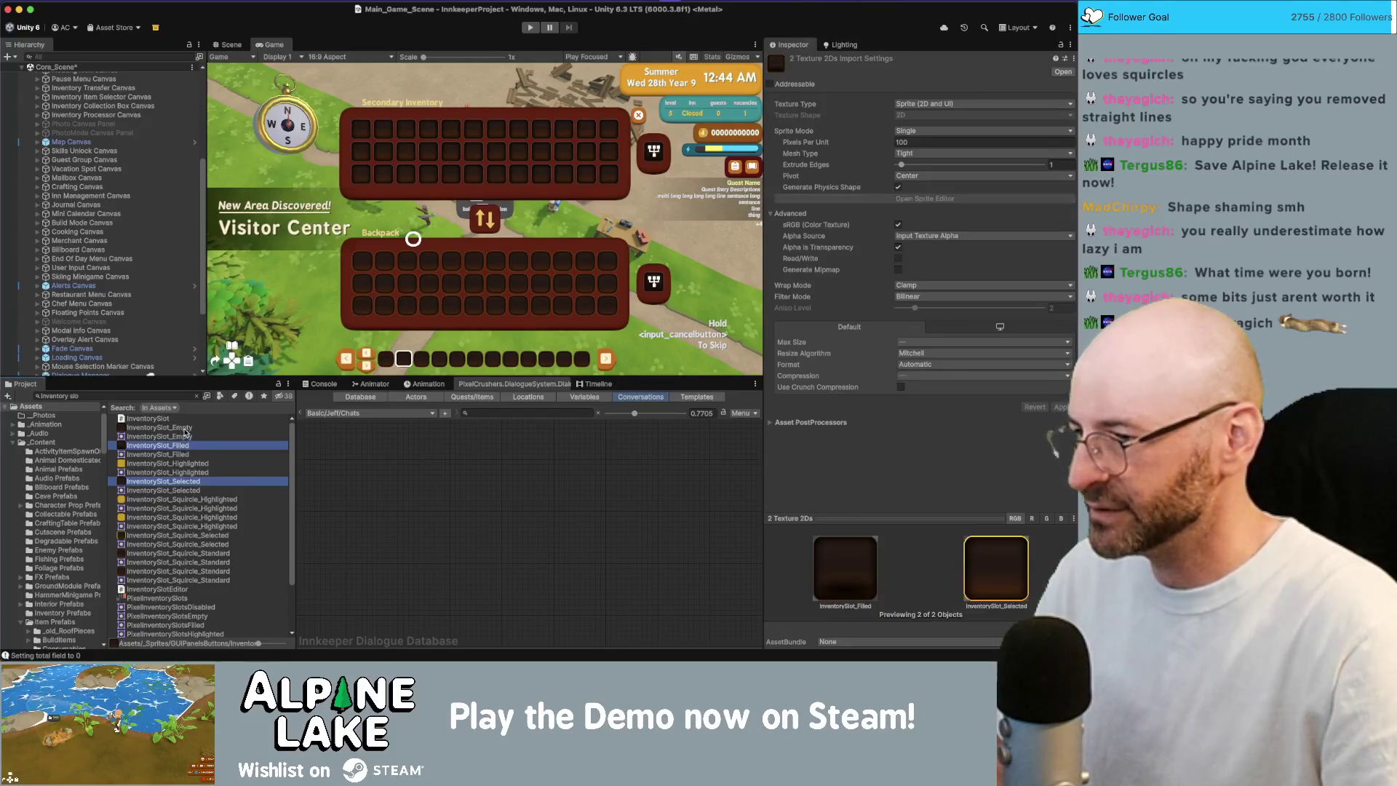
left_click(268, 429, "super")
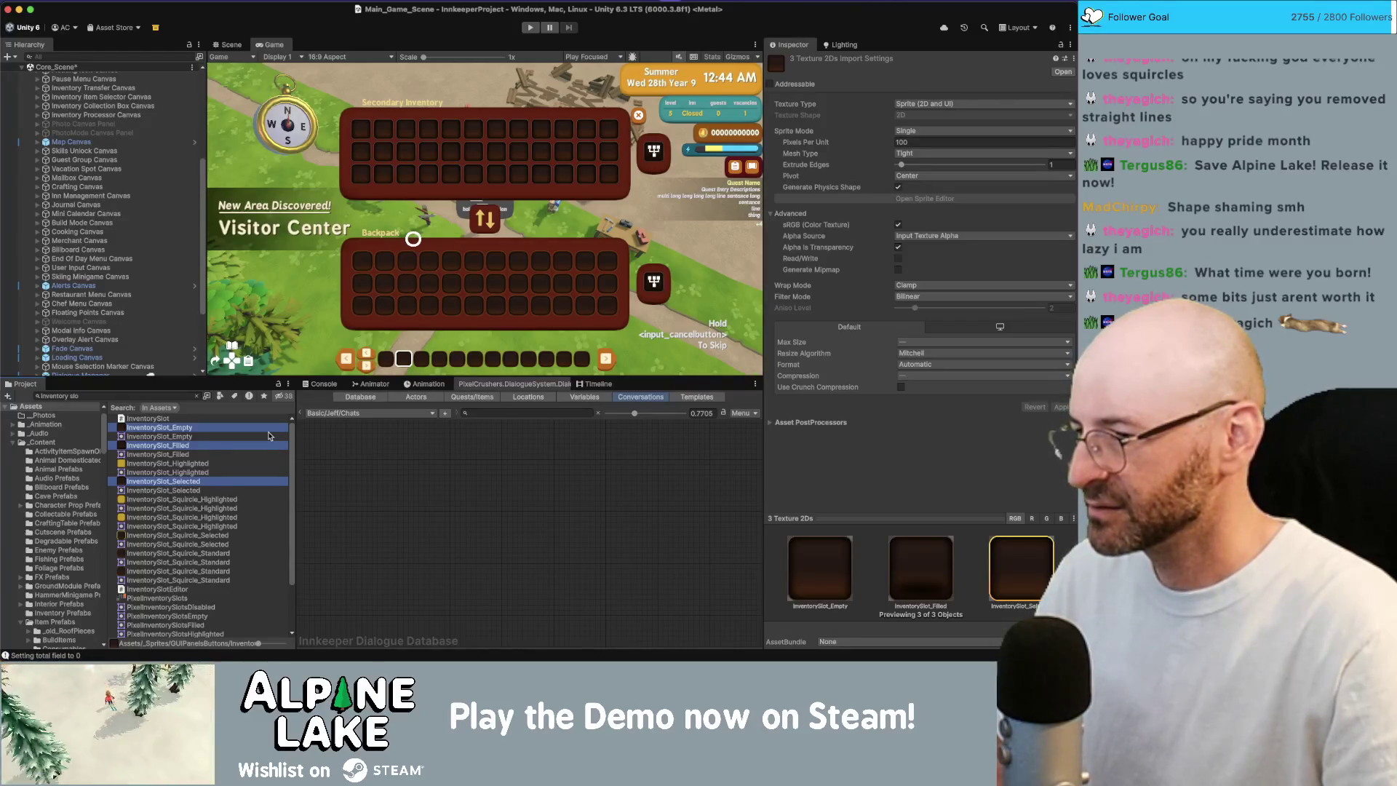
key("super+d")
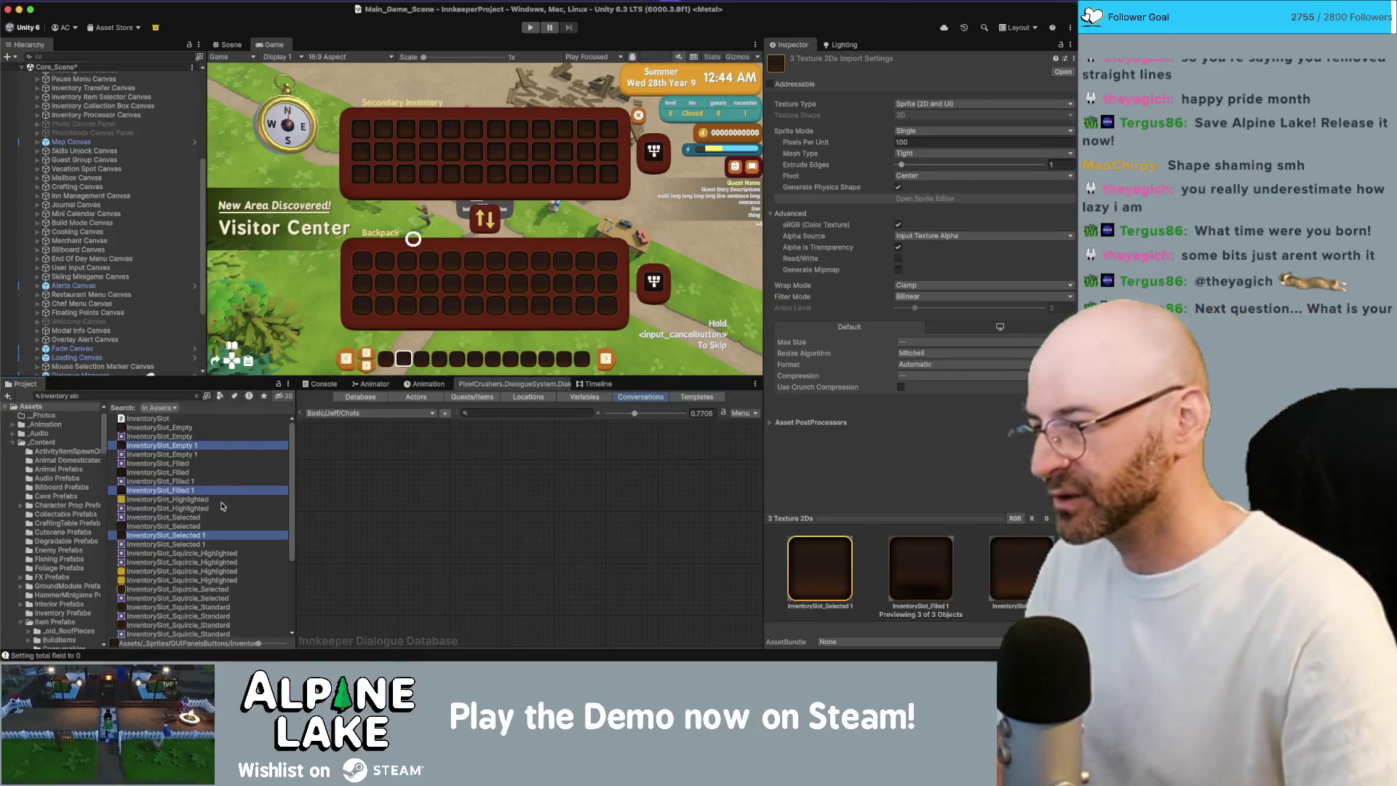
- Reveal the InventorySlot_Empty texture in Finder
right_click(188, 437)
mouse_move(235, 298)
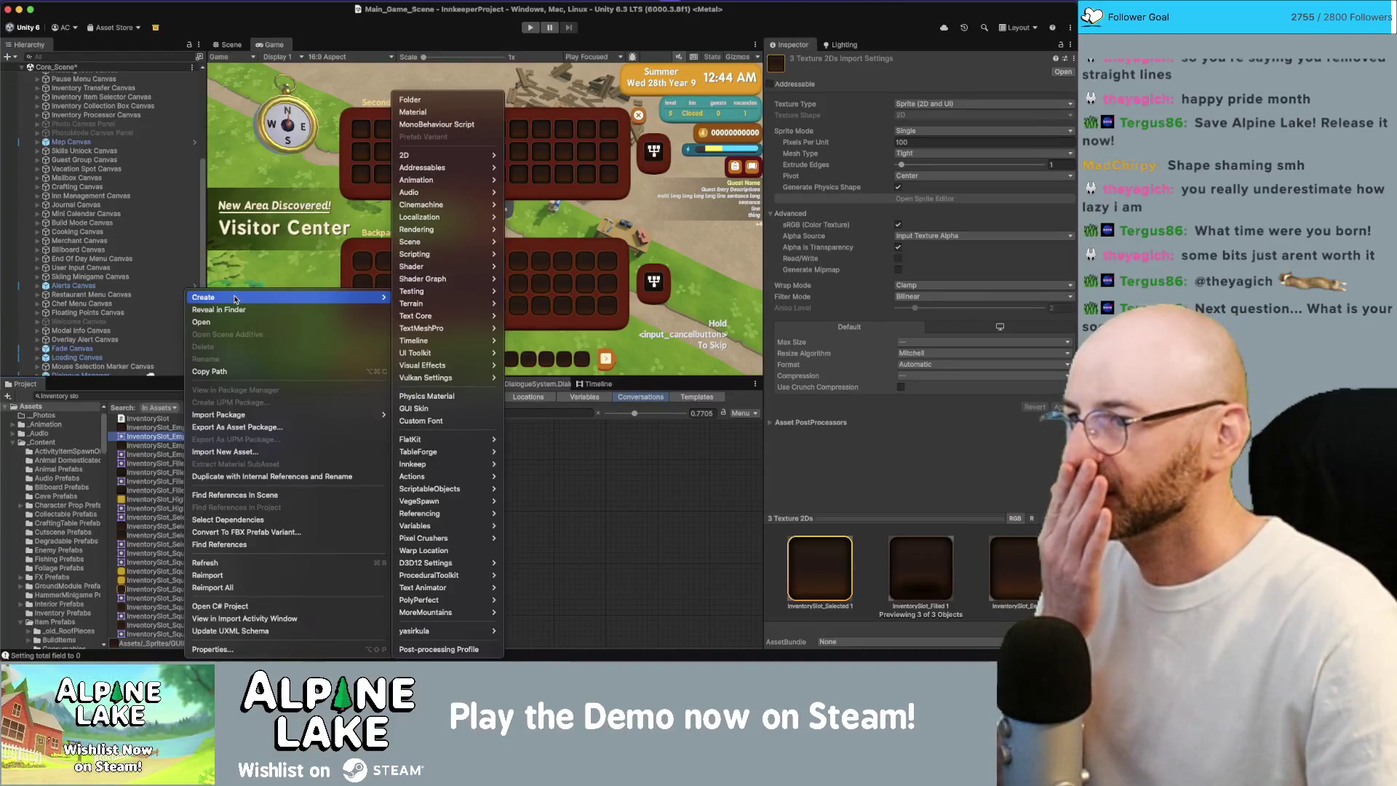
left_click(238, 310)
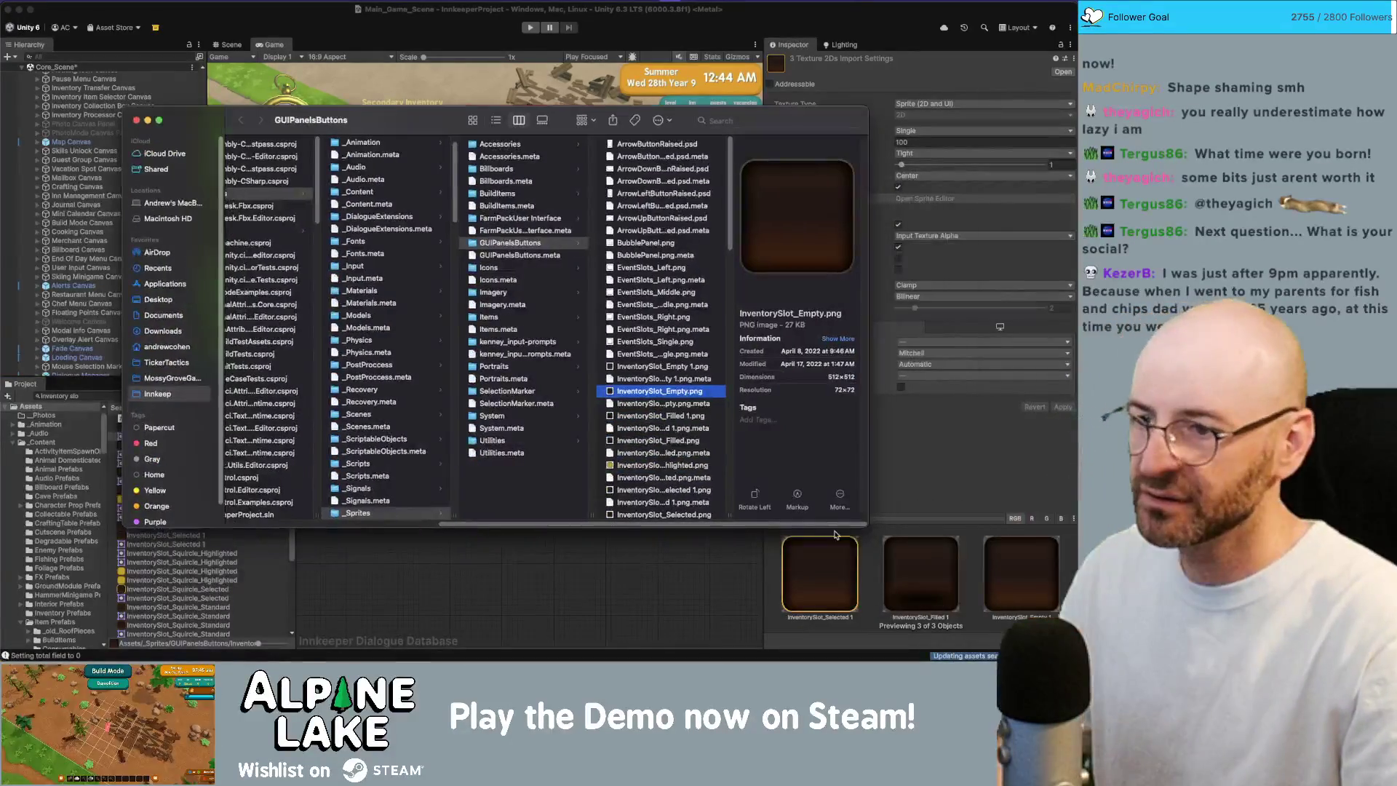
- Enlarge the Finder window and move it up and left to show more files
left_click_drag(868, 526, 995, 586)
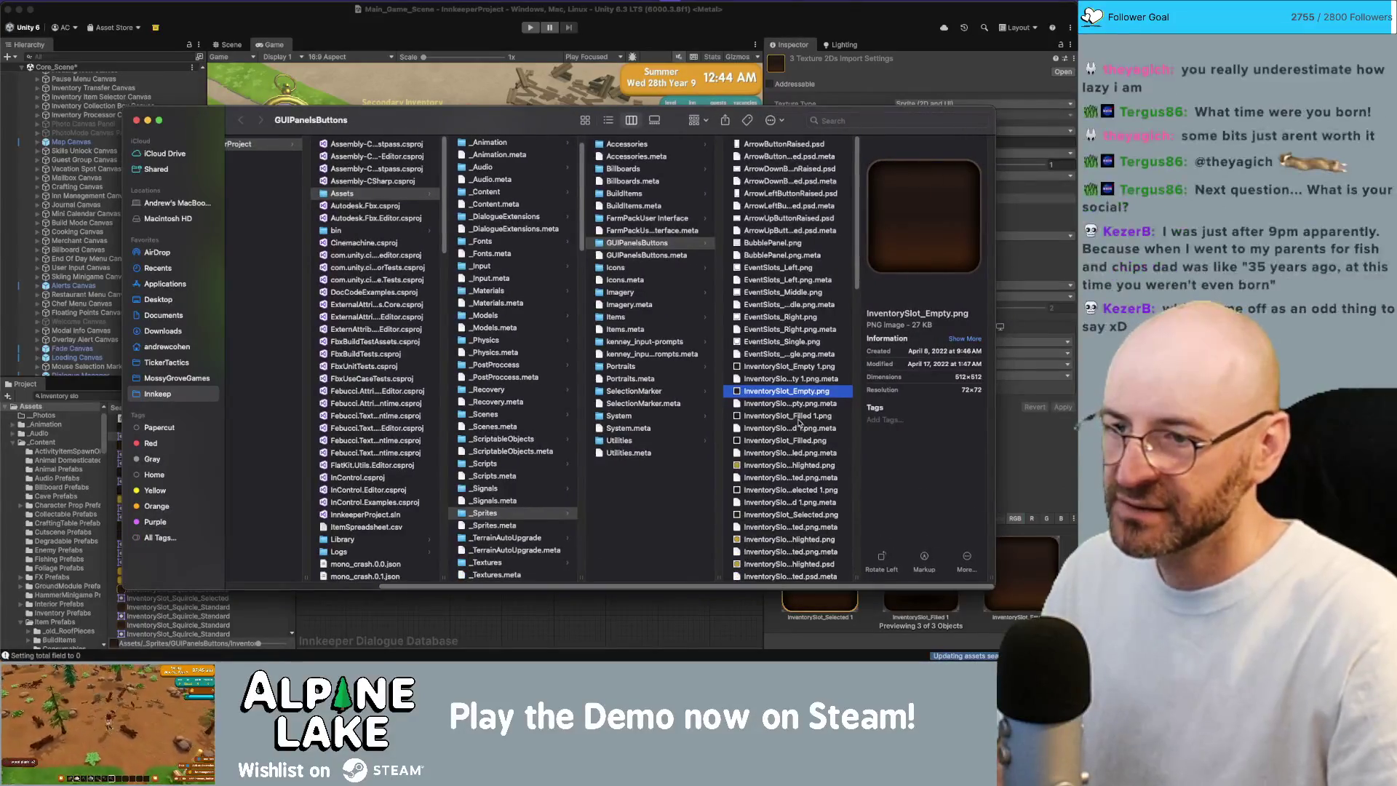
scroll(799, 423, "down", 5)
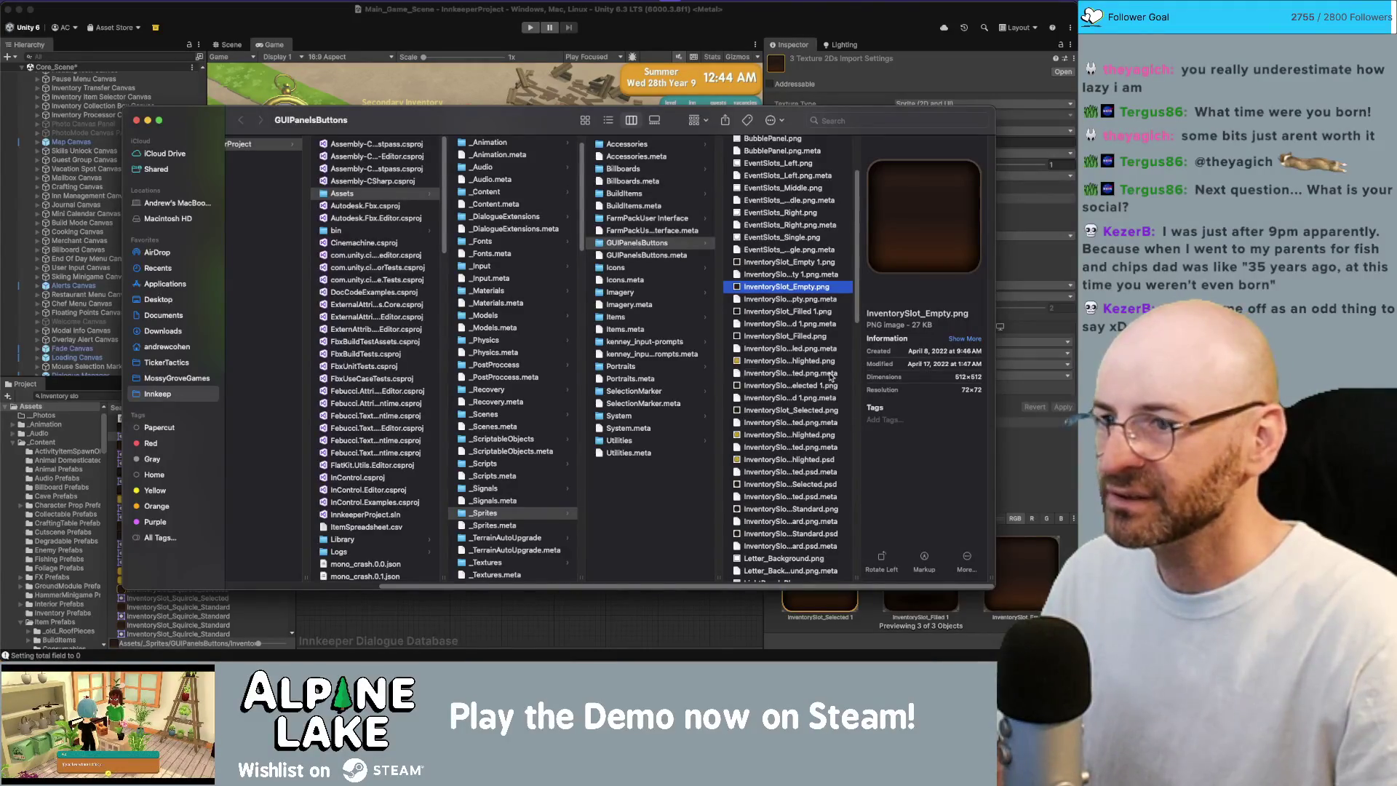
left_click_drag(466, 120, 363, 88)
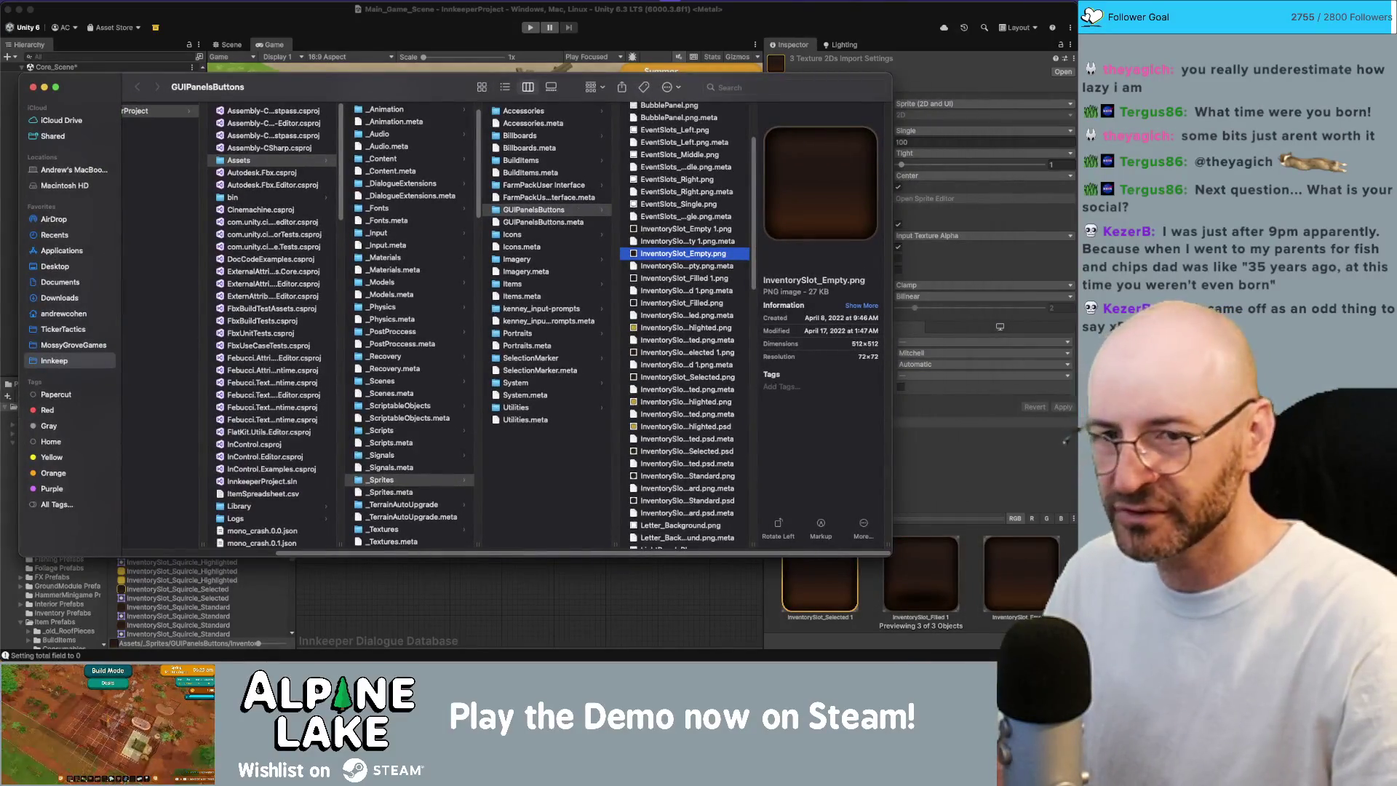
key("super+Tab")
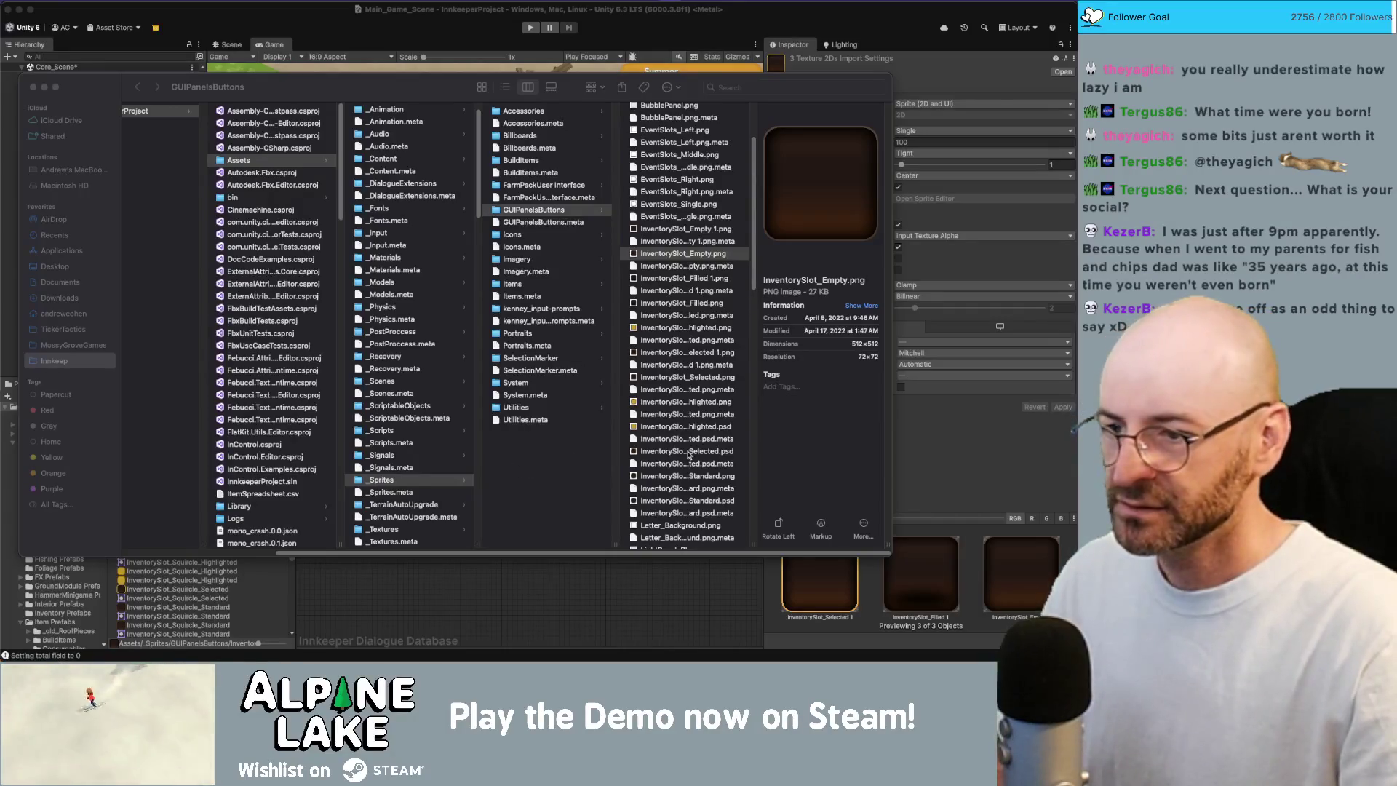
left_click(777, 543)
- Widen the Finder column and move three inventory slot images into GUIPanelsButtons
left_click_drag(756, 543, 822, 545)
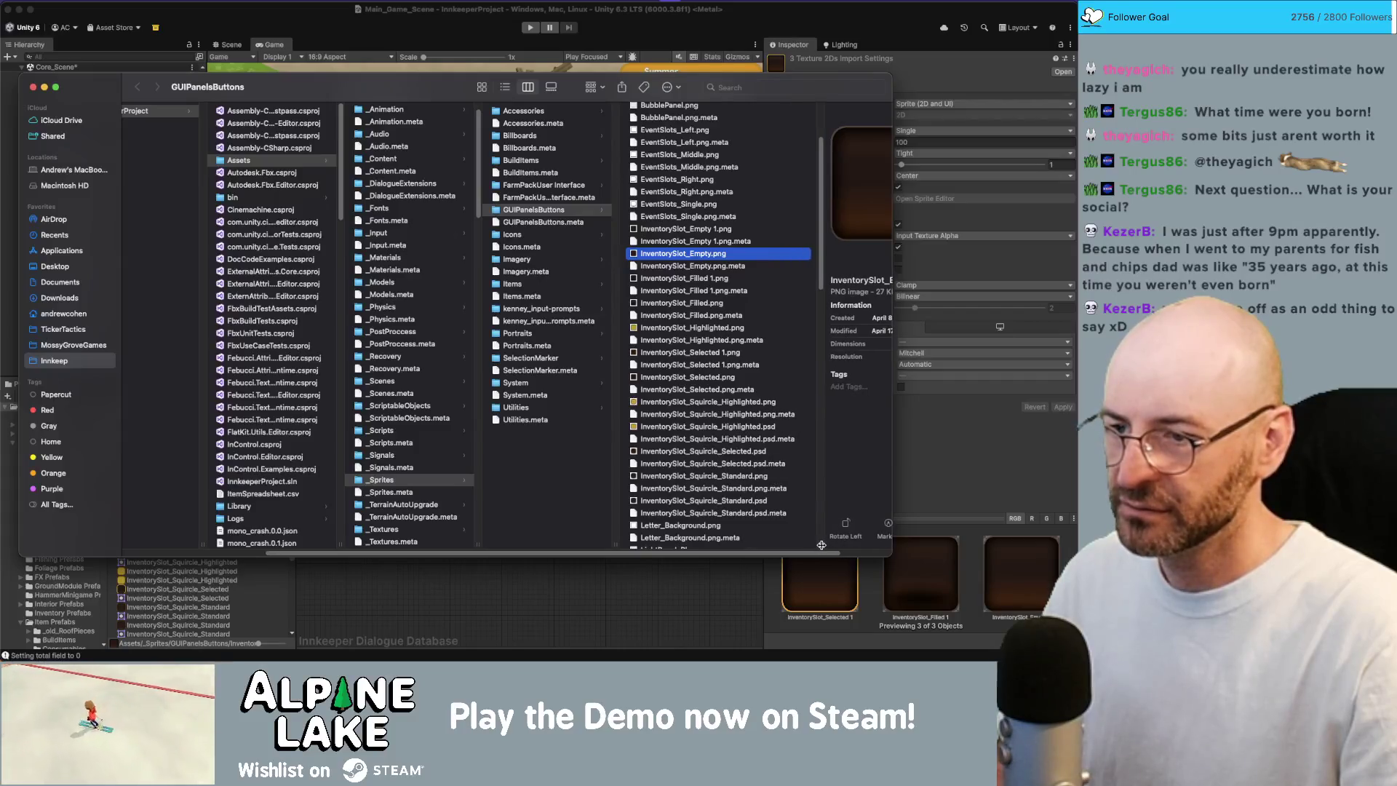
left_click(763, 405)
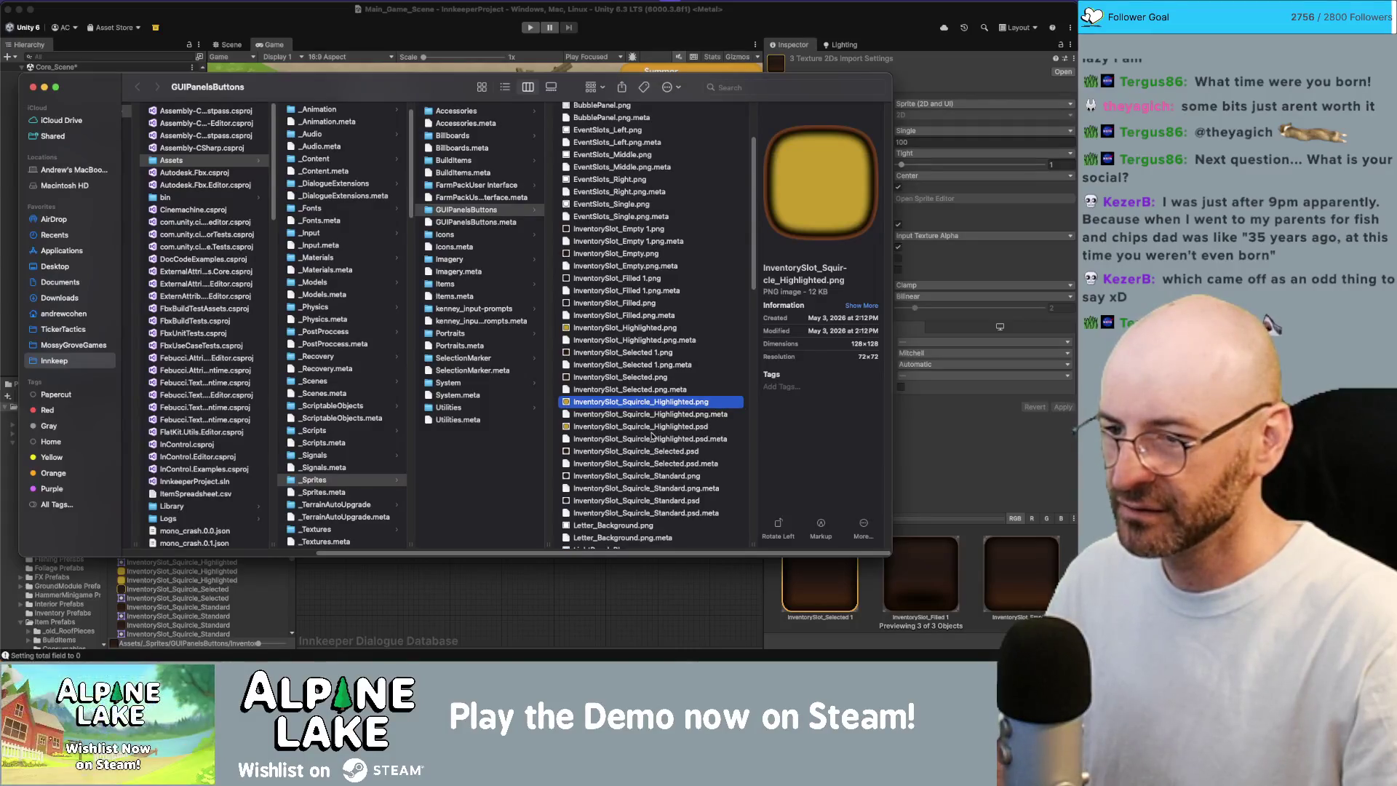
left_click(657, 477, "super")
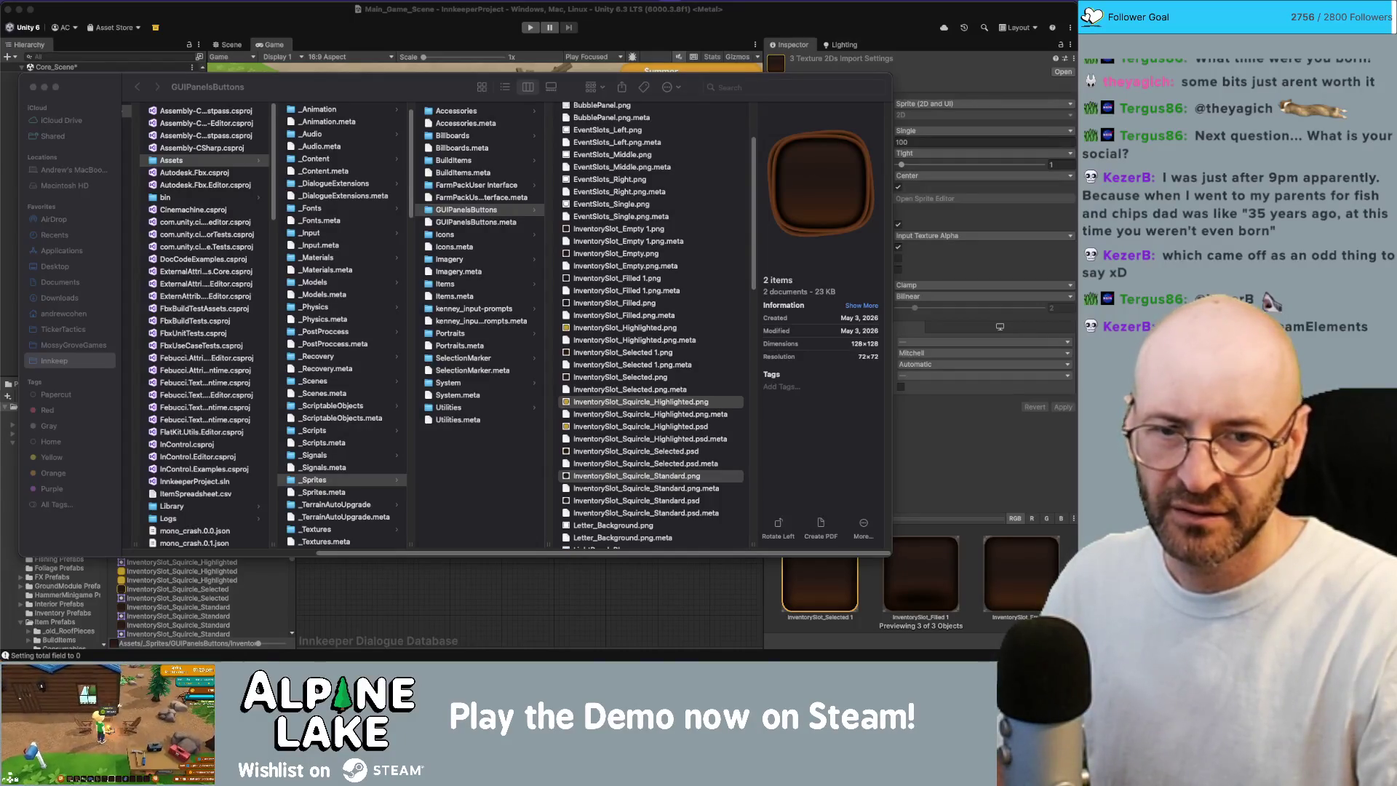
left_click_drag(997, 287, 654, 286)
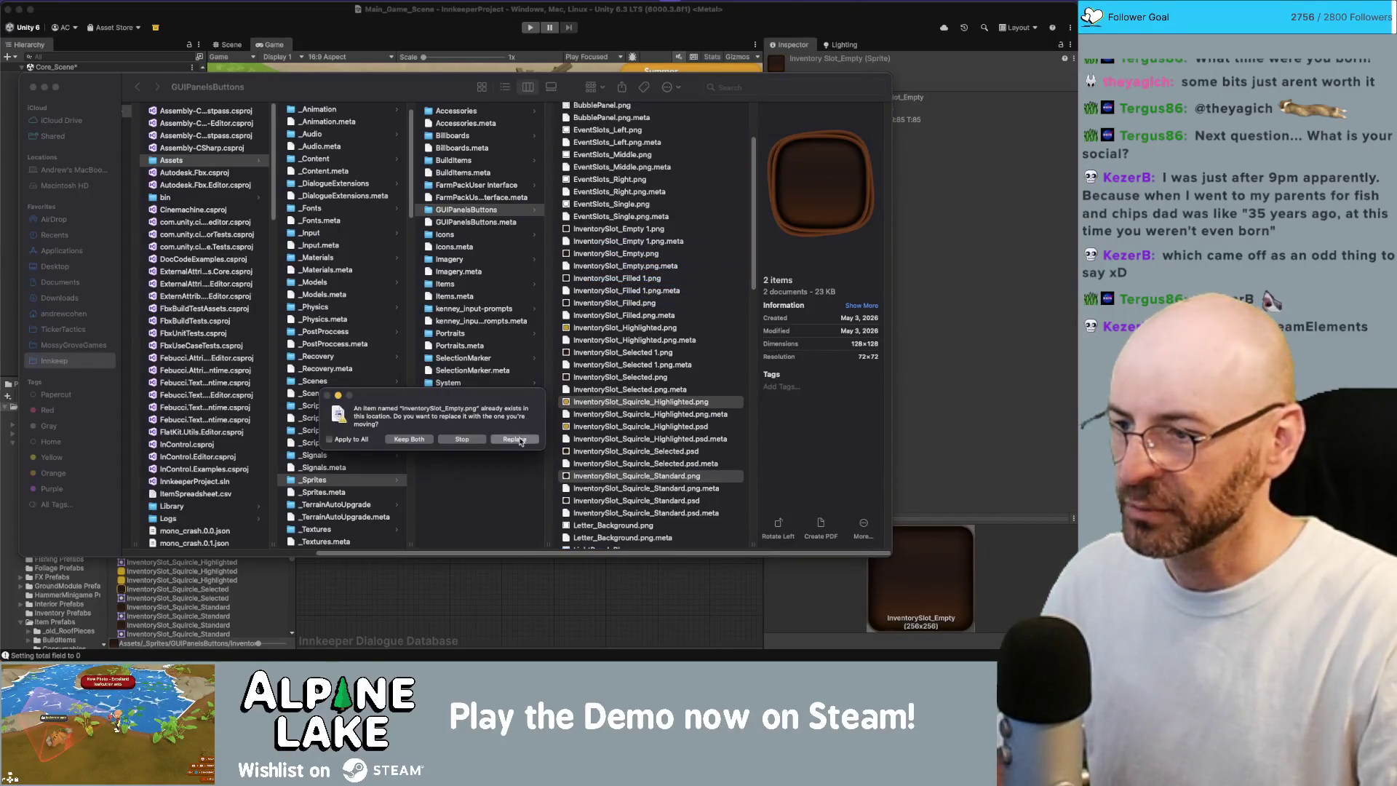
- Replace the existing InventorySlot images in GUIPanelsButtons and return to Unity at 2x game scale
left_click(521, 440)
left_click(521, 440)
left_click(522, 440)
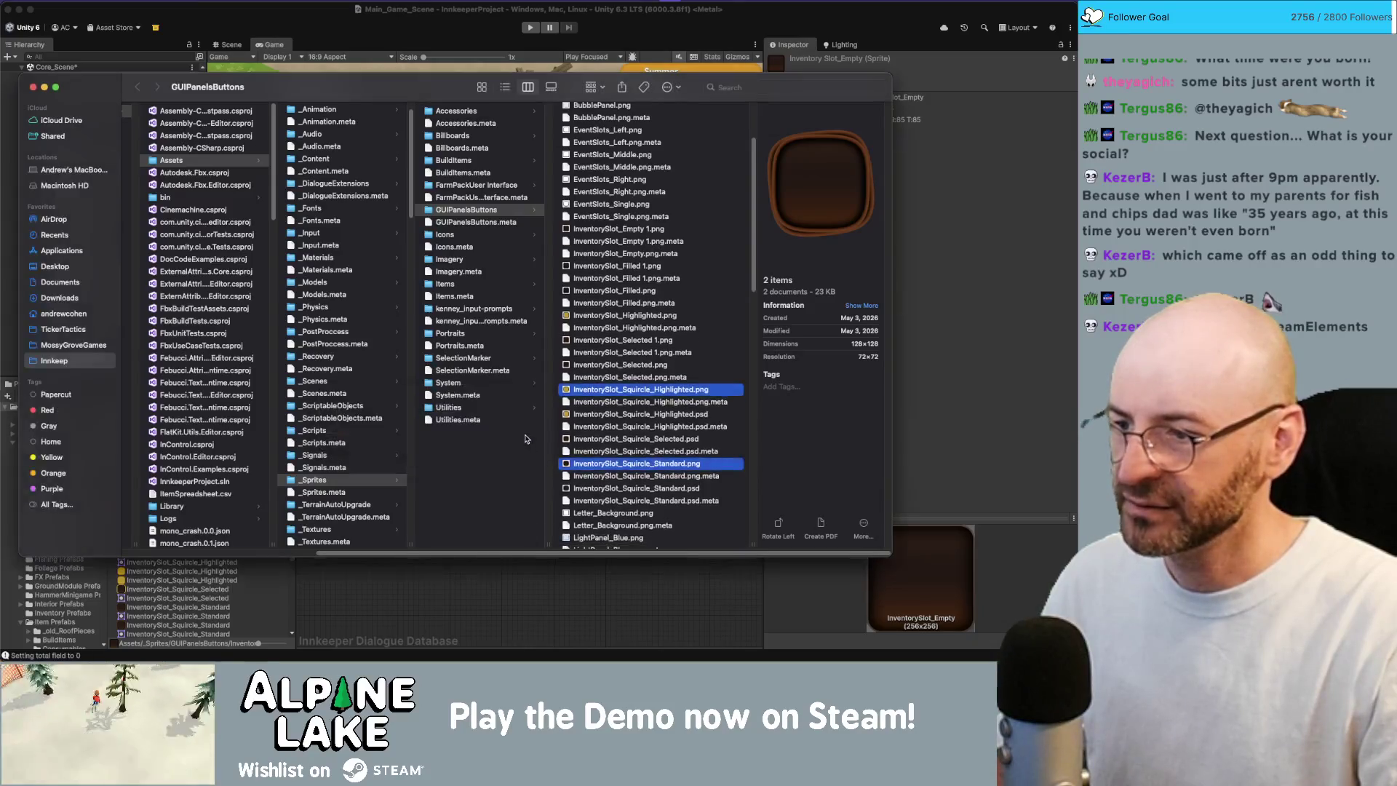
left_click(554, 582)
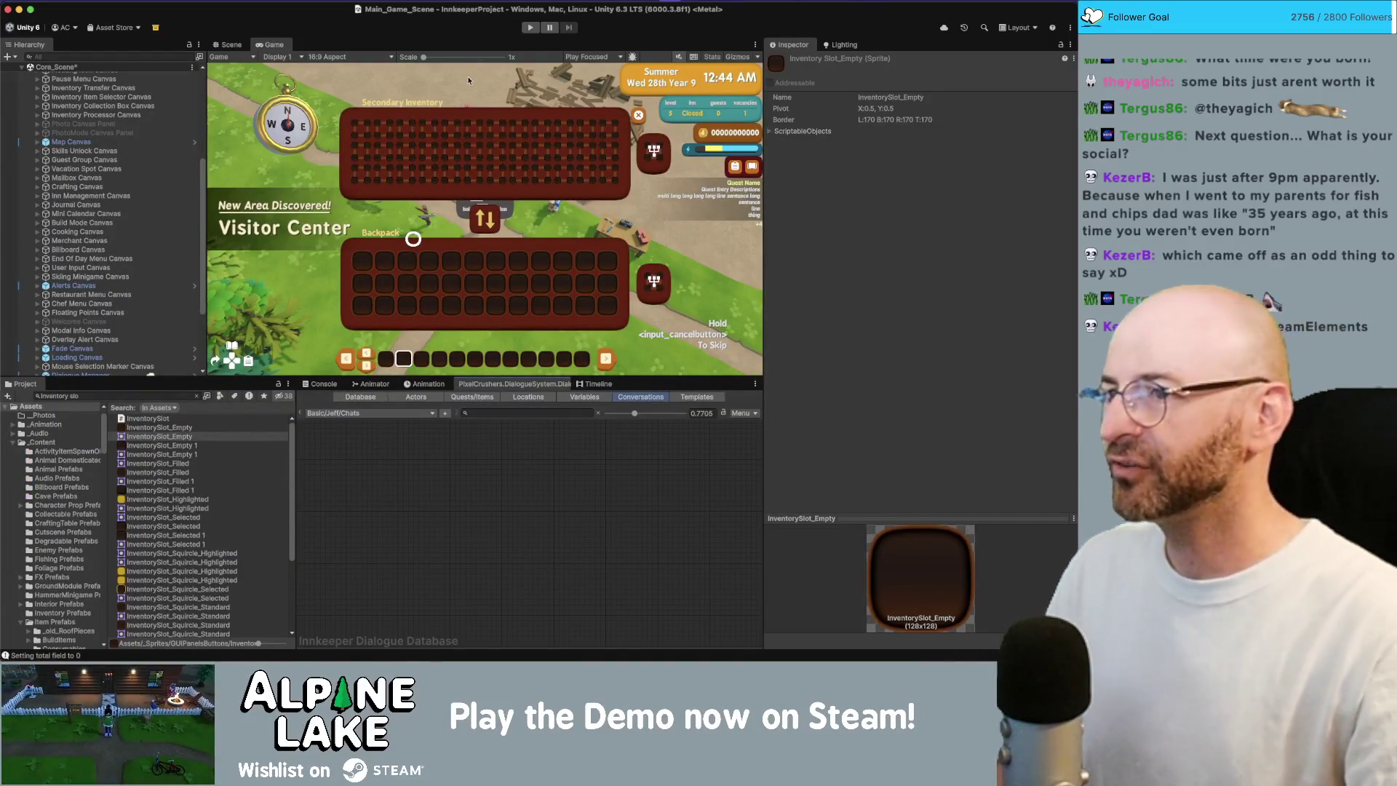
left_click(457, 58)
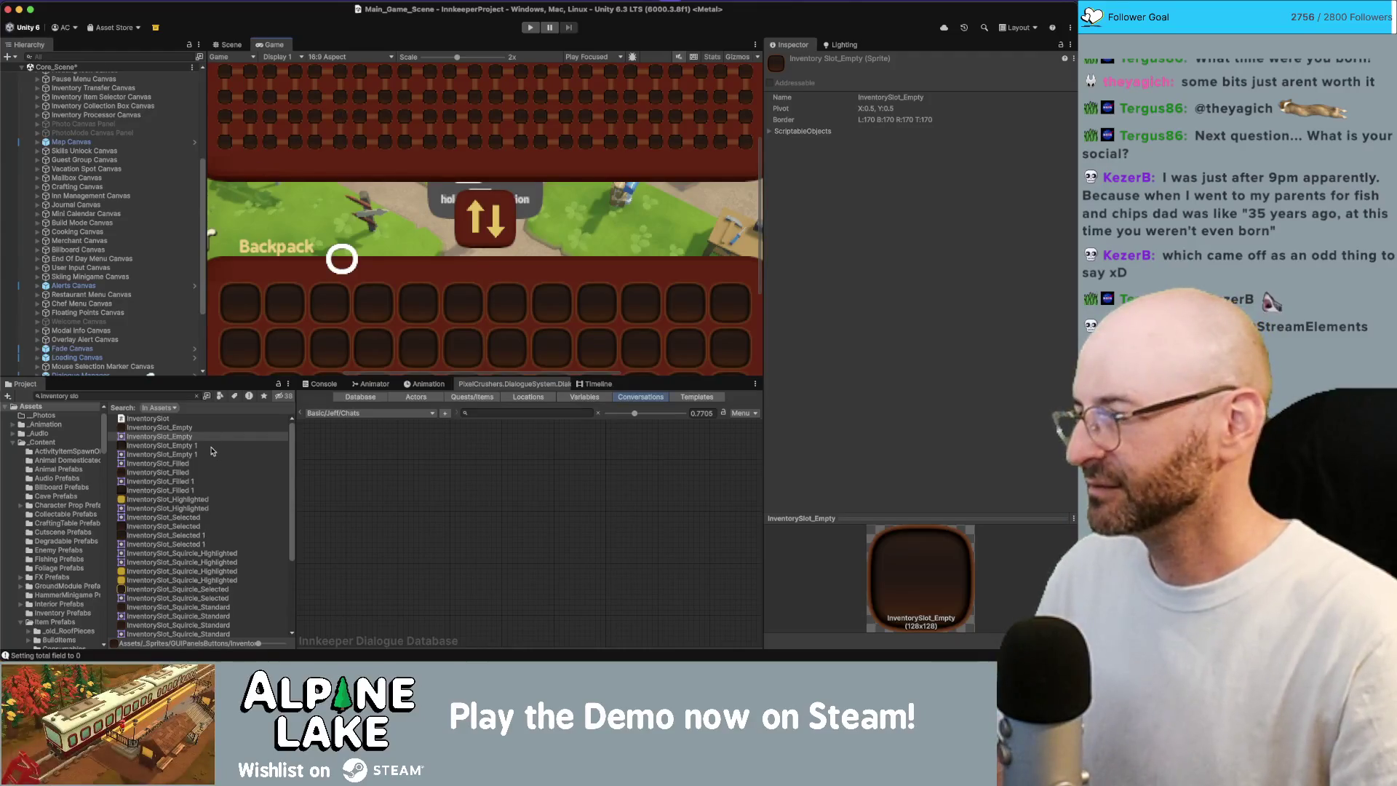
- Inspect InventorySlot_Empty's import settings: a 128x128 sprite, max size 256
left_click(177, 430)
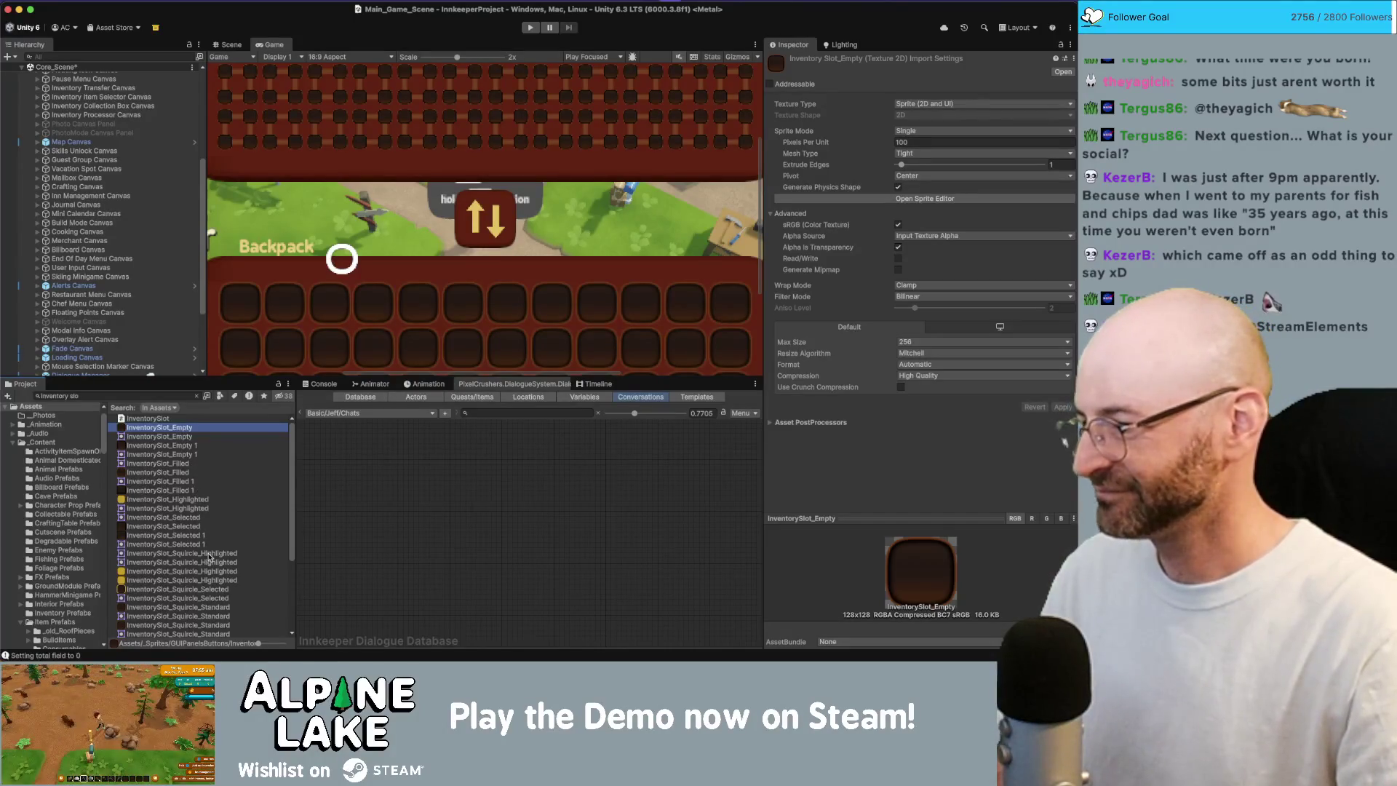
left_click(178, 607)
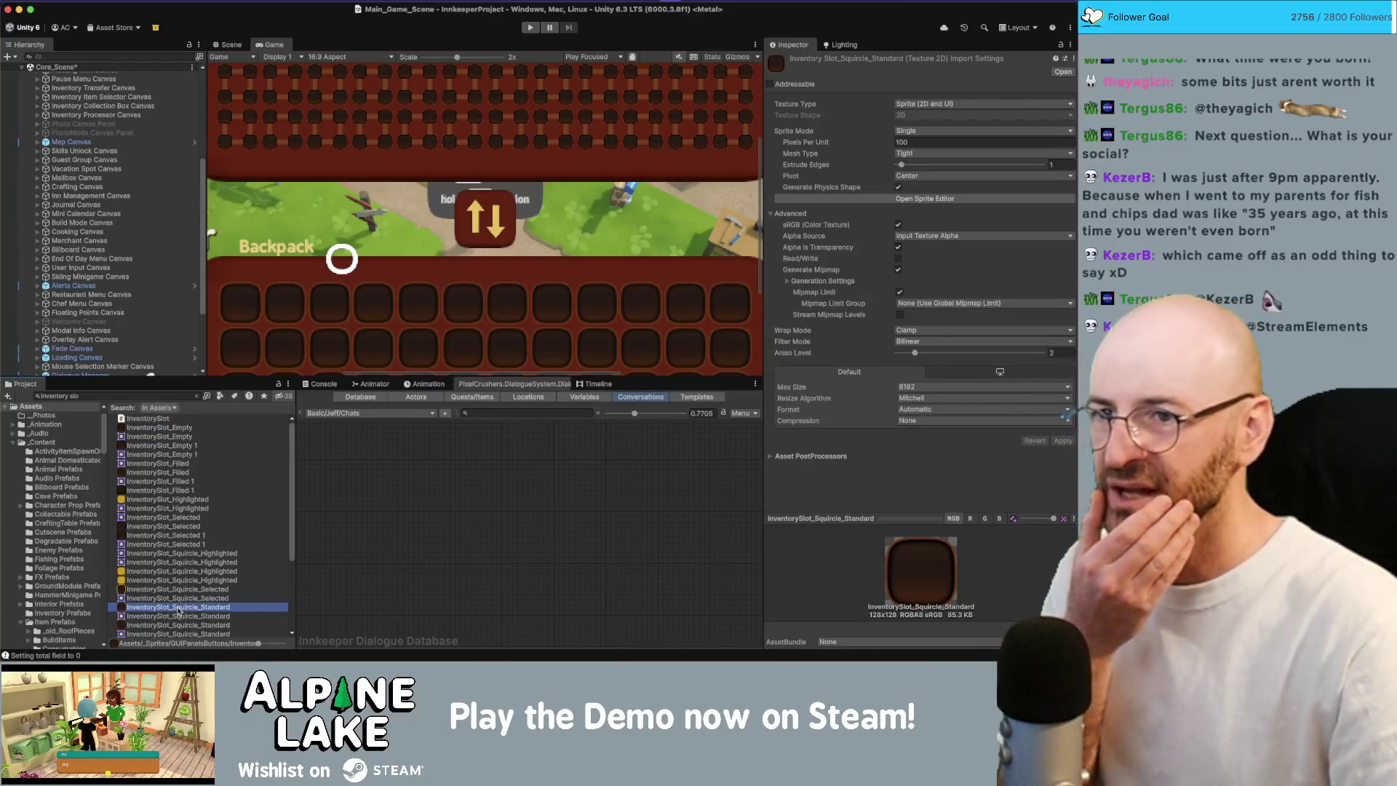
left_click(174, 429)
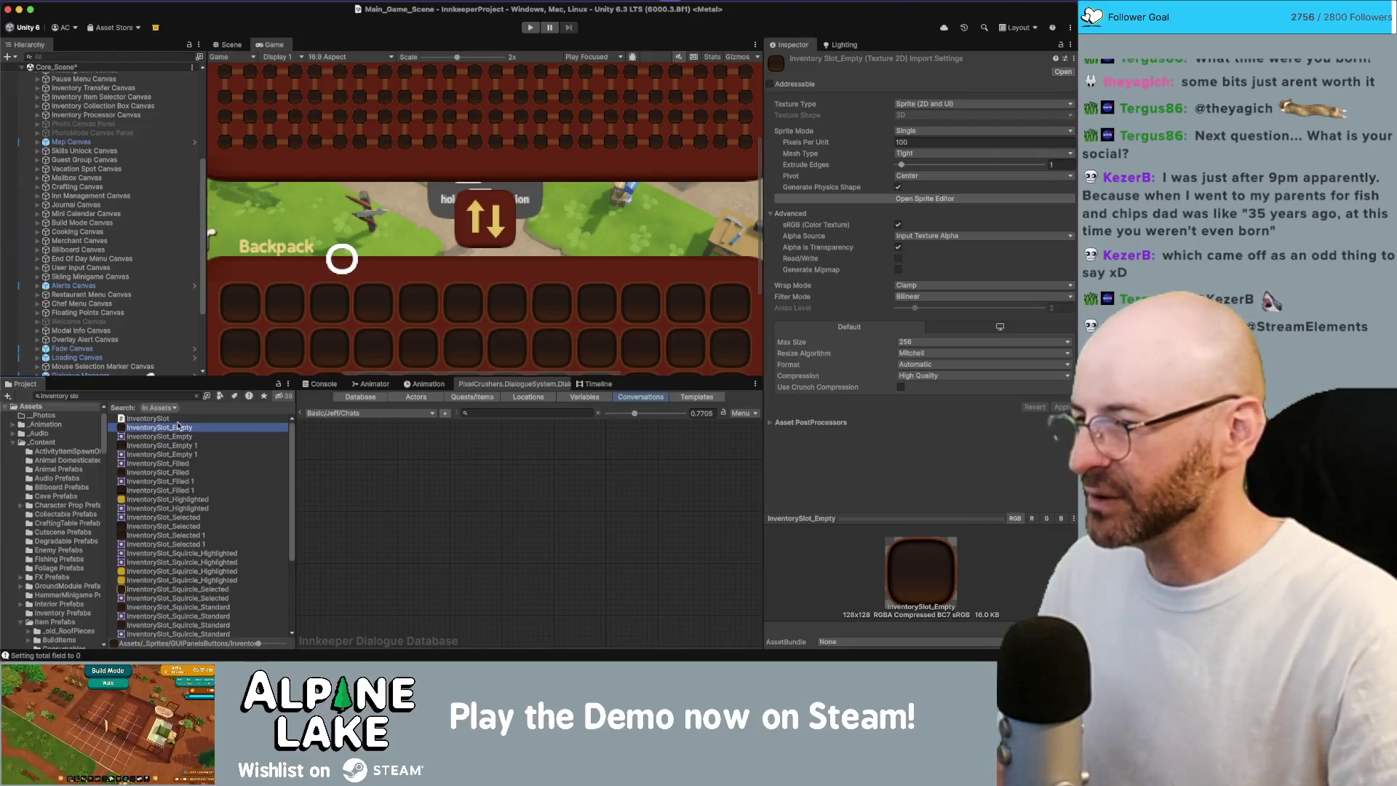
- Open InventorySlot_Empty in the Sprite Editor and begin entering border values
key("super+Tab")
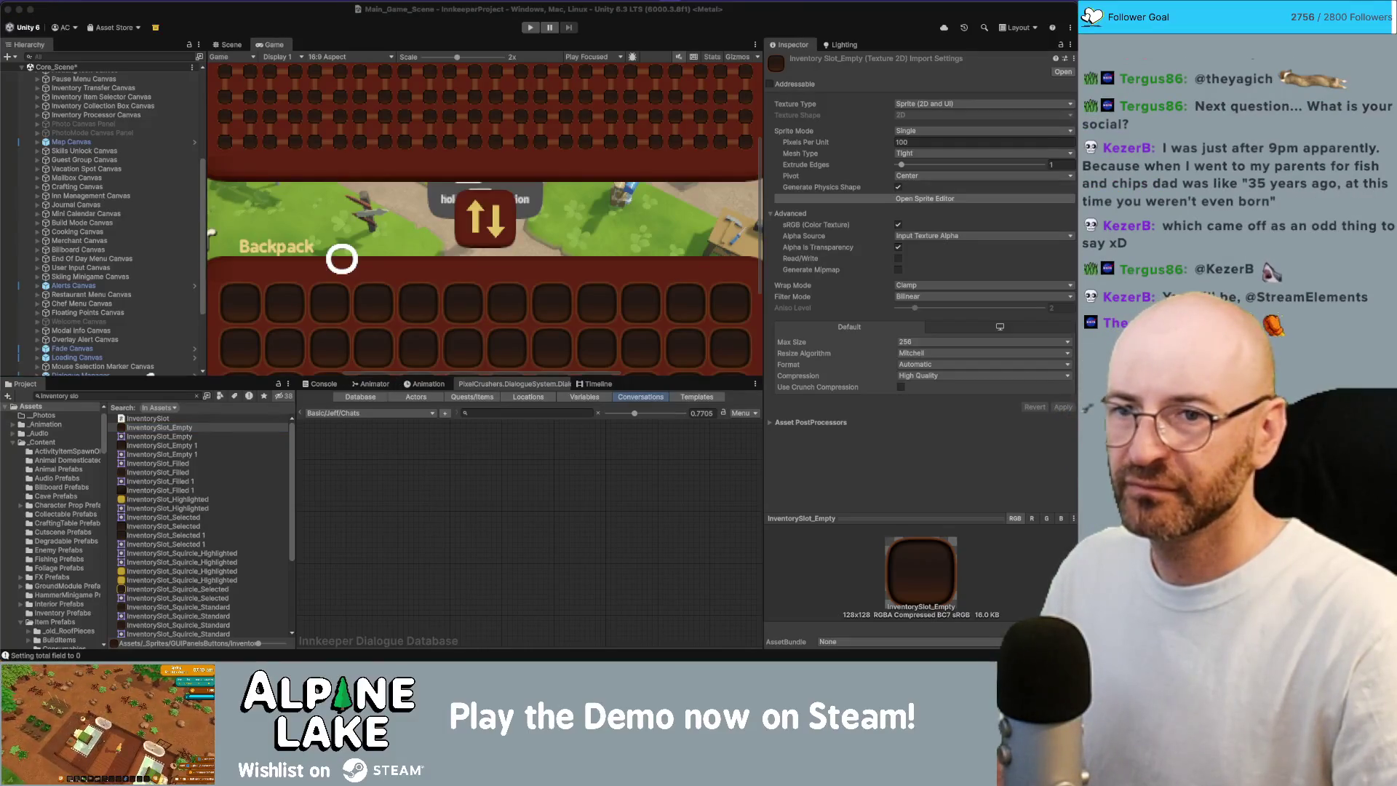
left_click(877, 199)
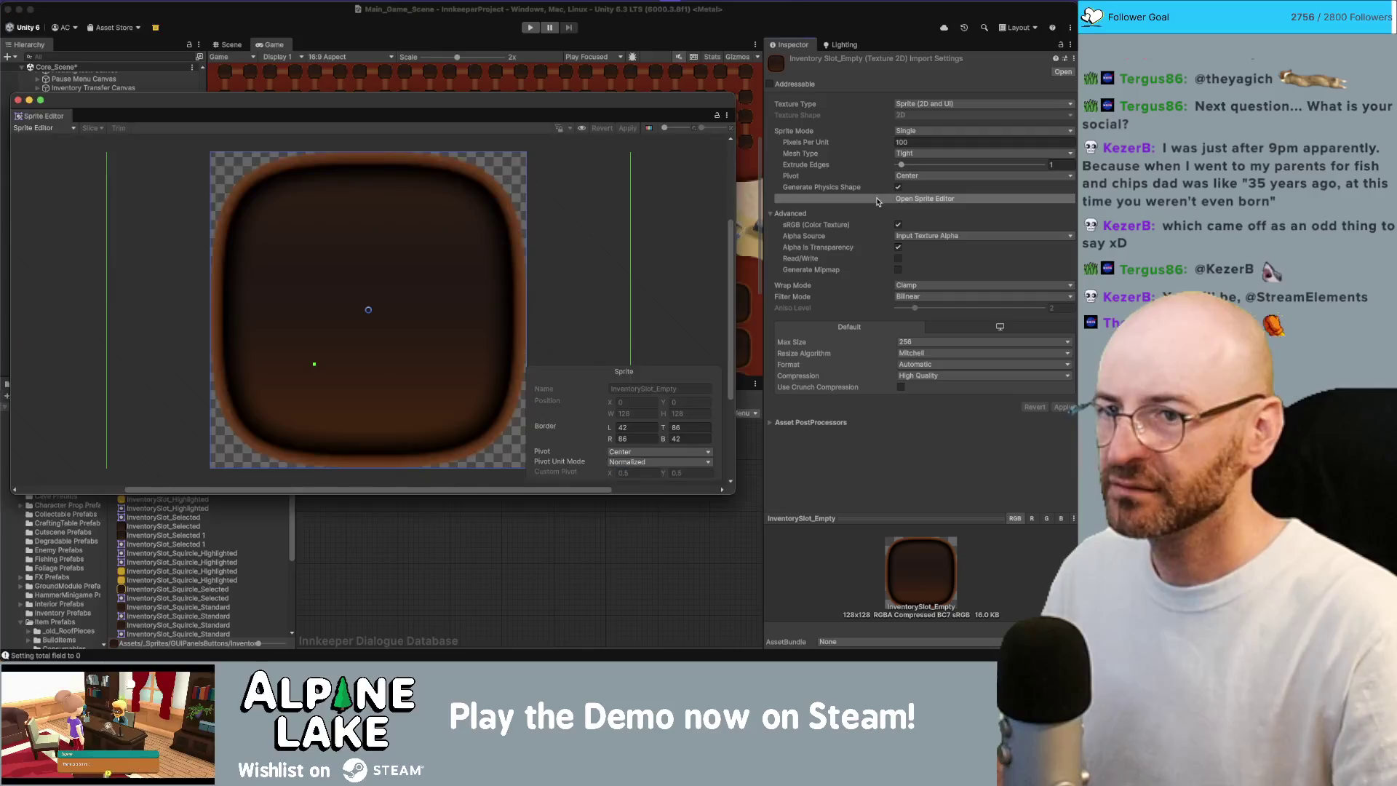
left_click(645, 429)
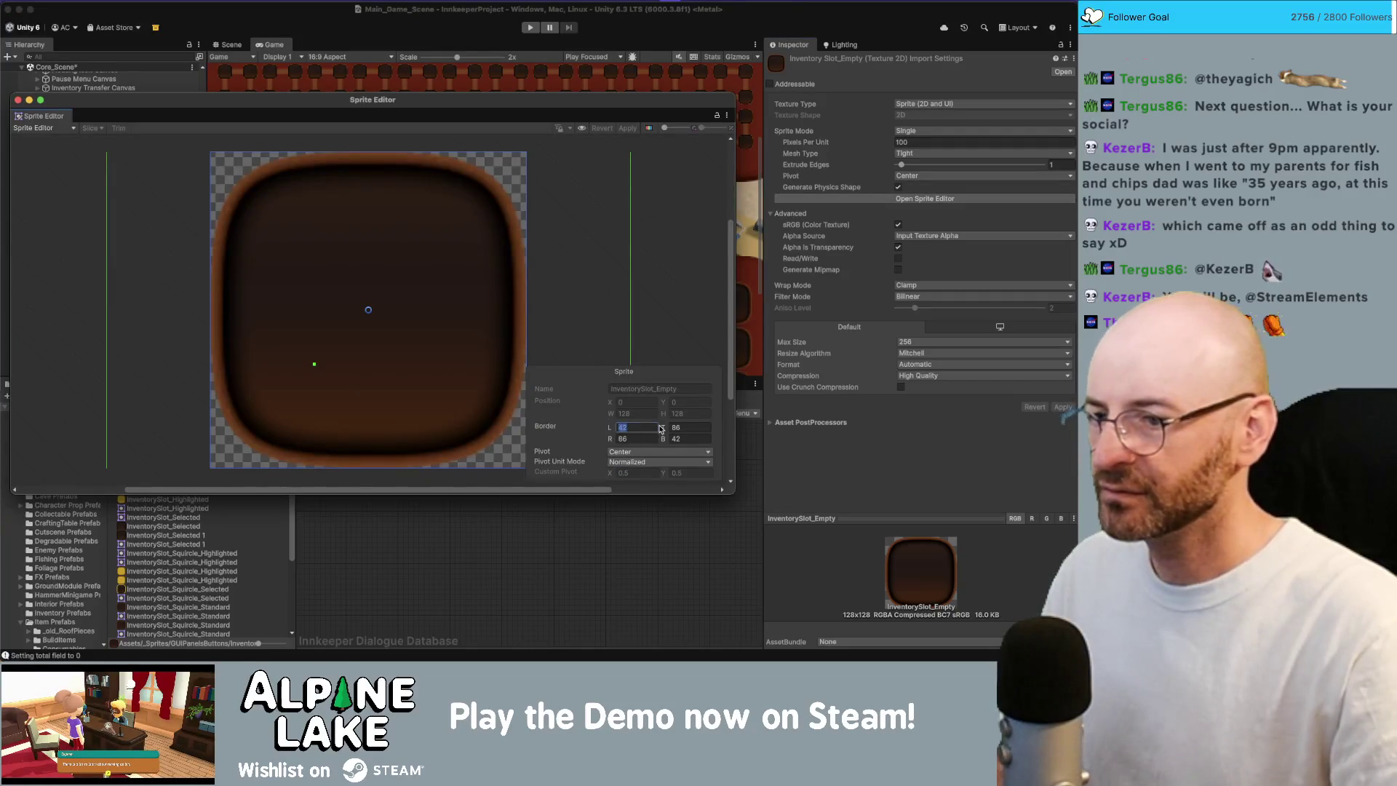
type("6")
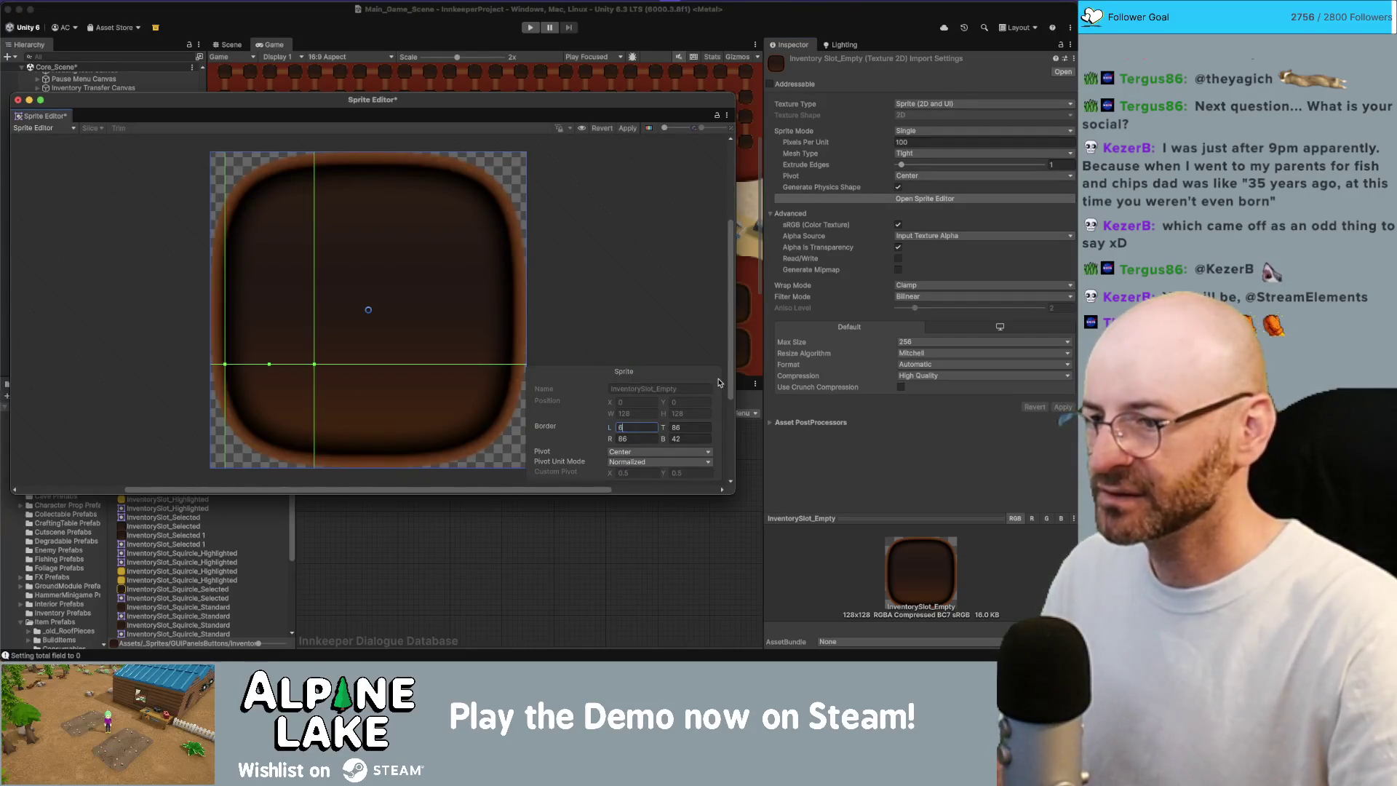
key("Tab")
key("Tab")
key("Tab")
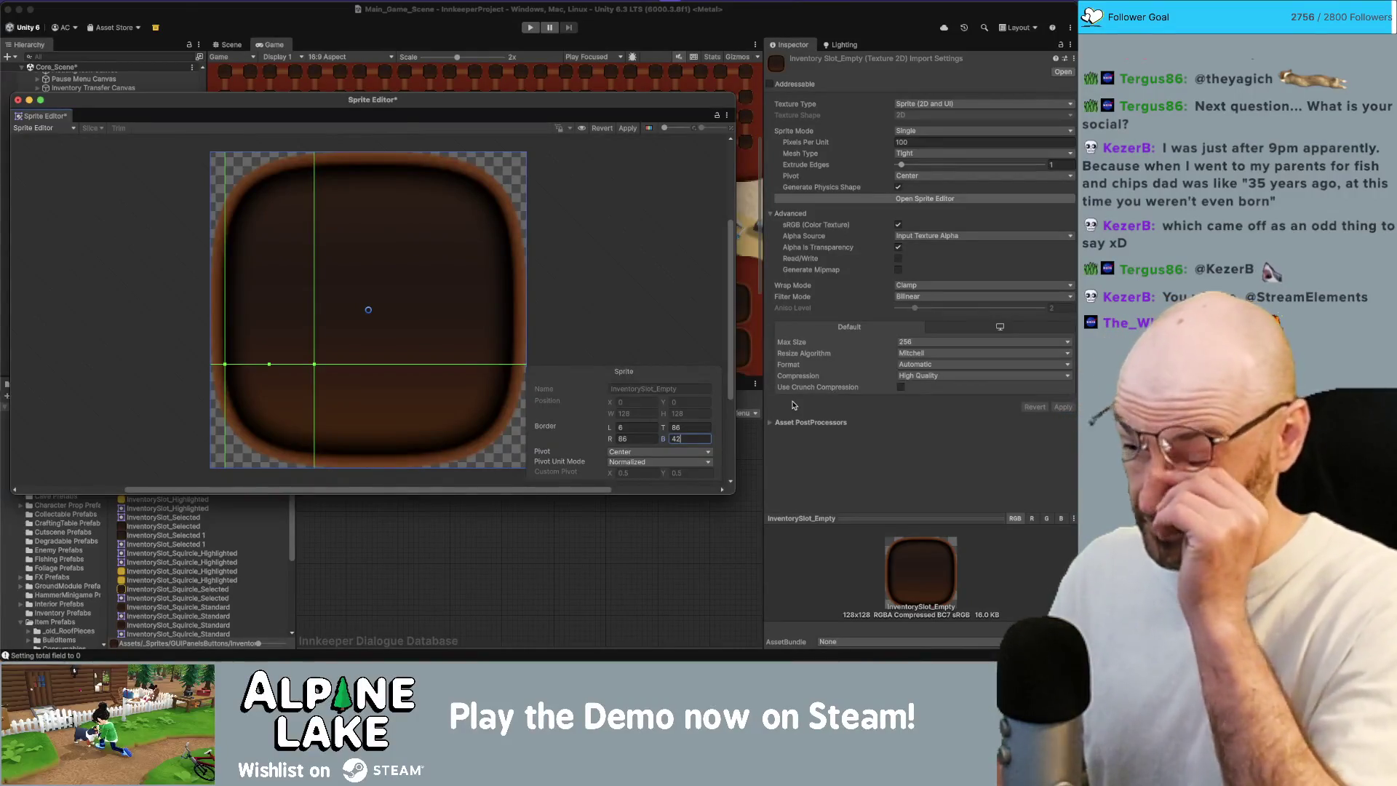
key("shift+Tab")
type("68")
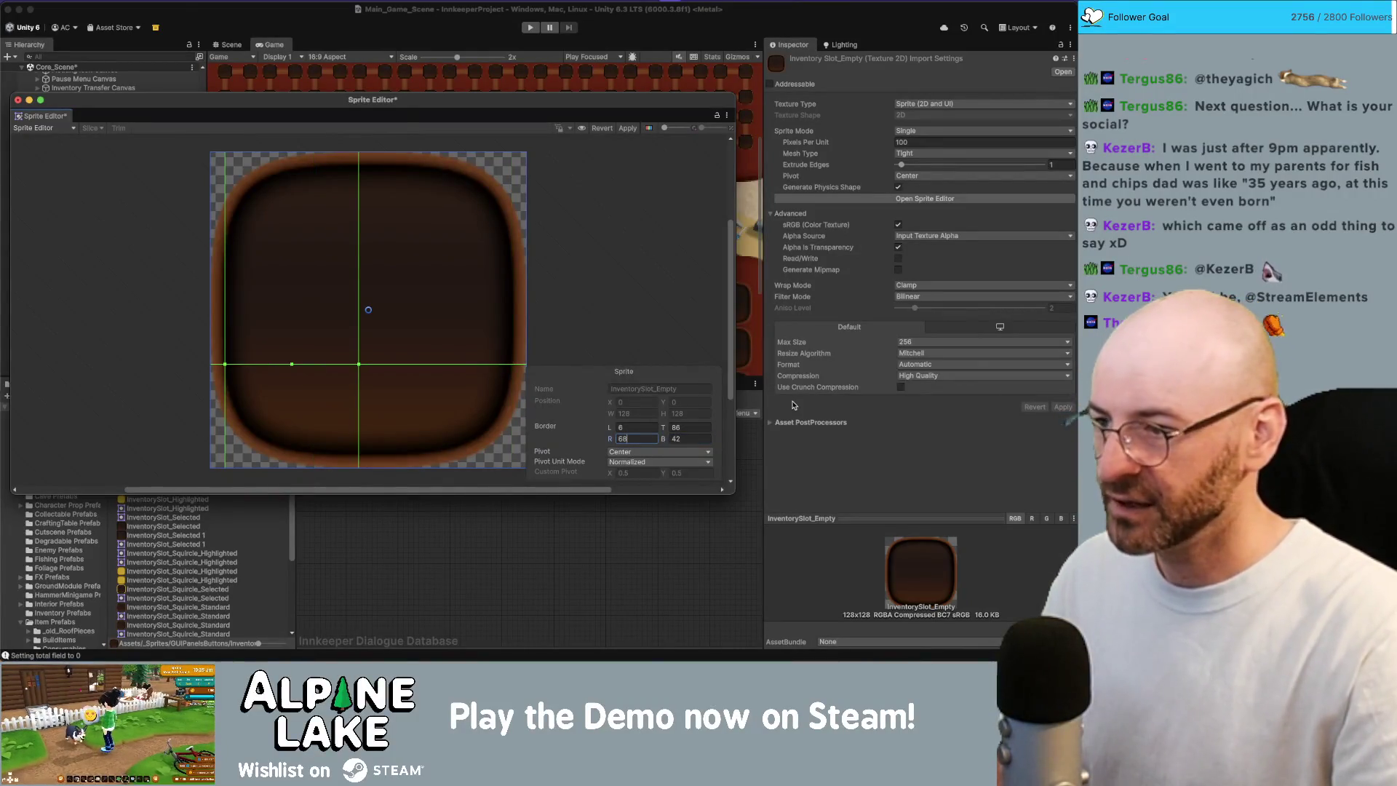
key("BackSpace")
type("4")
- Set Border L, T, R and B all to 64 and apply the change
key("shift+Tab")
key("shift+Tab")
type("64")
key("Tab")
type("64")
key("Tab")
type("64")
key("Tab")
type("64")
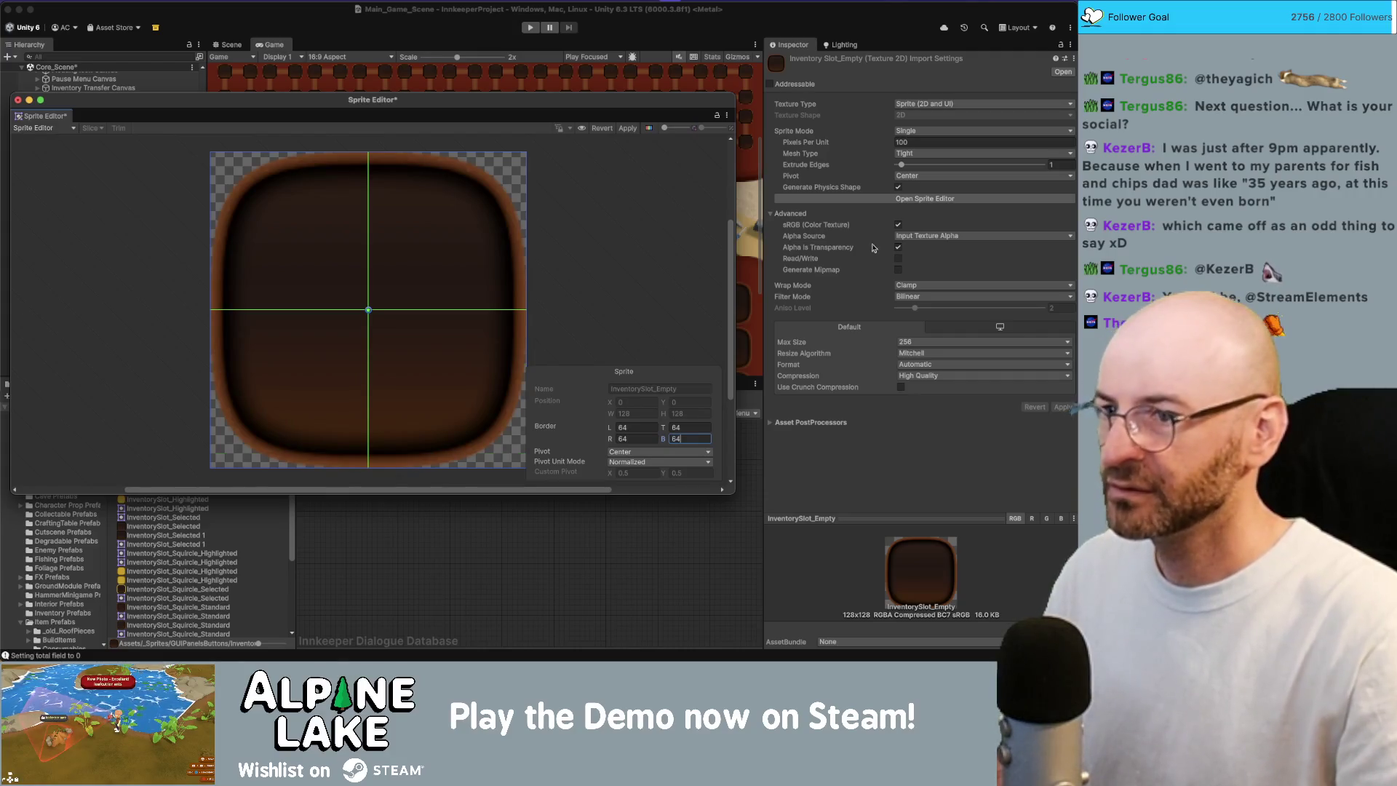
left_click(626, 128)
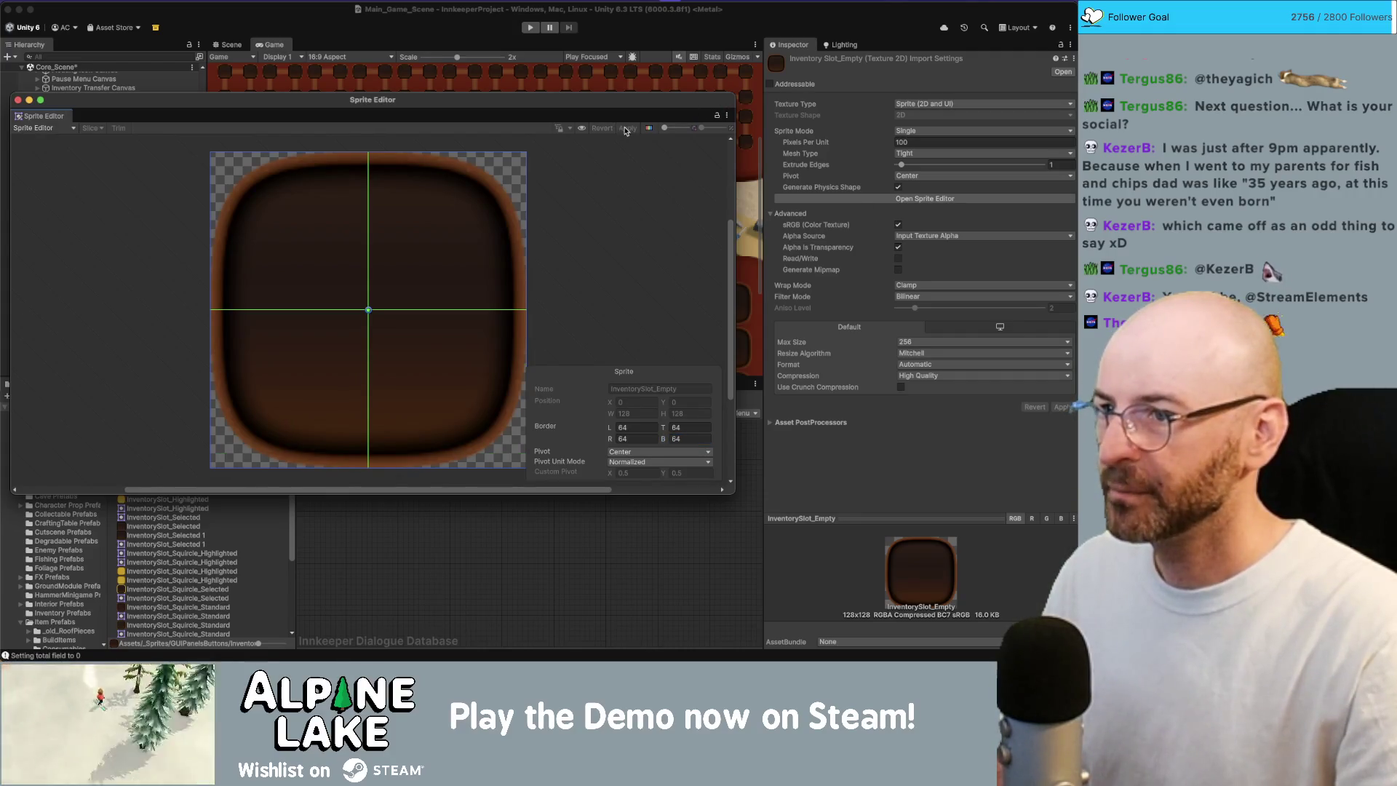
left_click(19, 101)
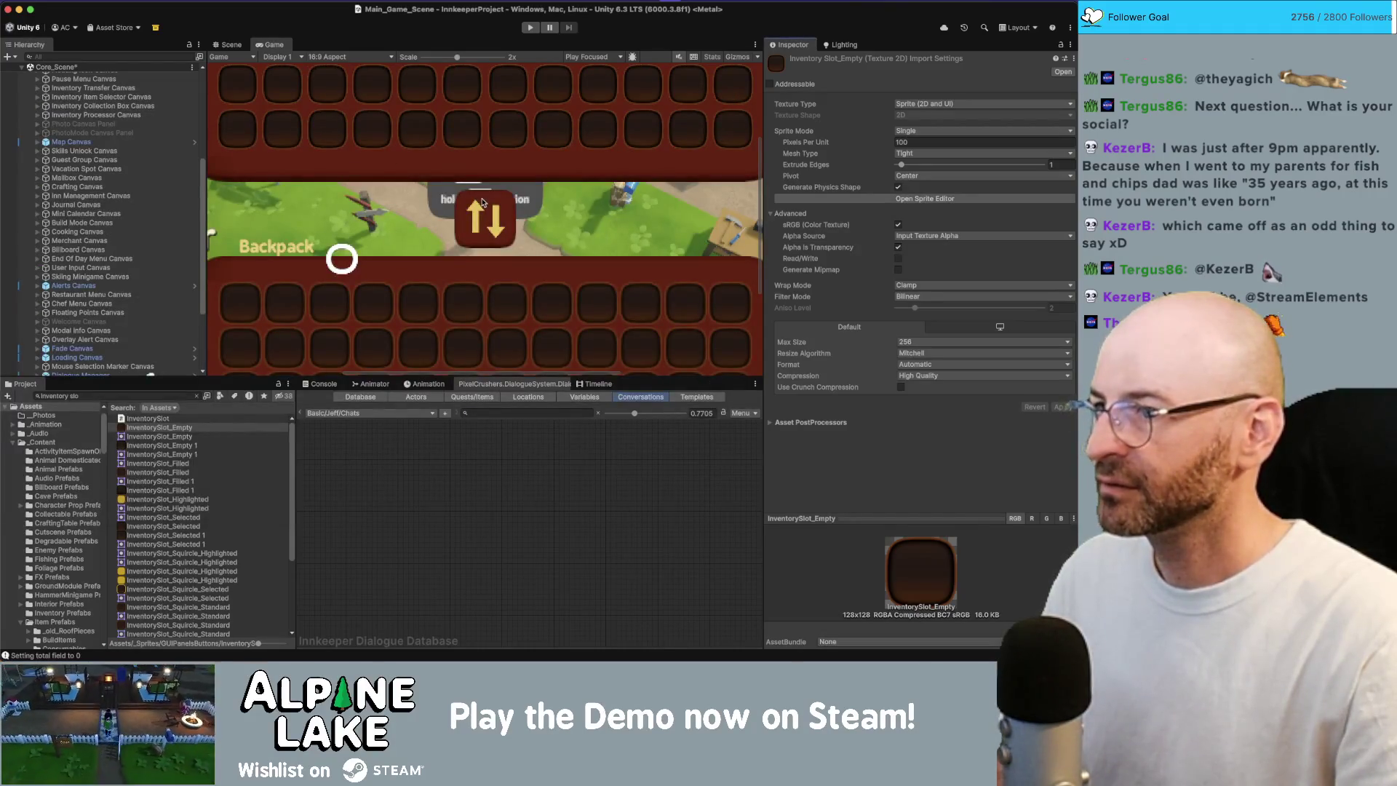
- Set InventorySlot_Empty's compression to None and enable Generate Mipmap, applying both changes
left_click(944, 376)
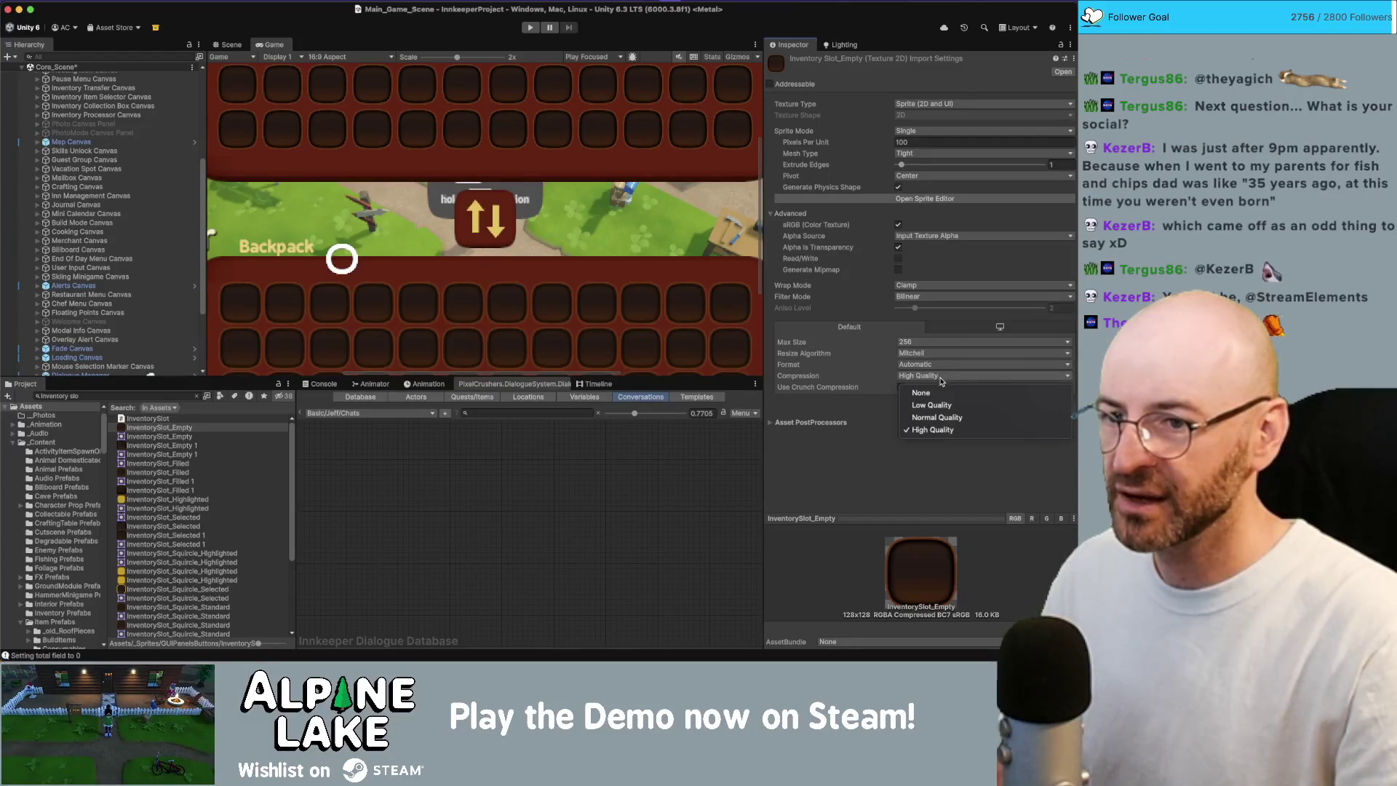
left_click(943, 387)
left_click(1061, 397)
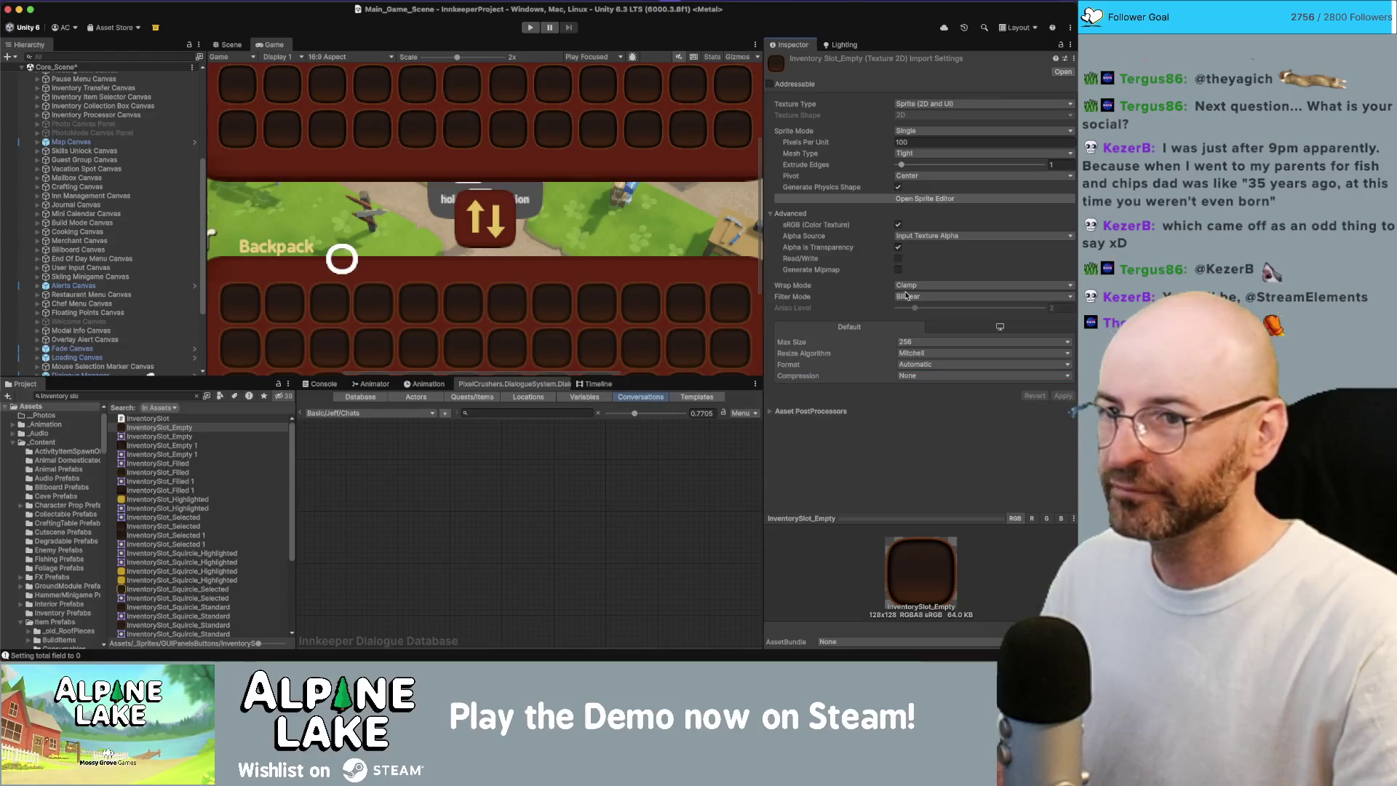
left_click(898, 269)
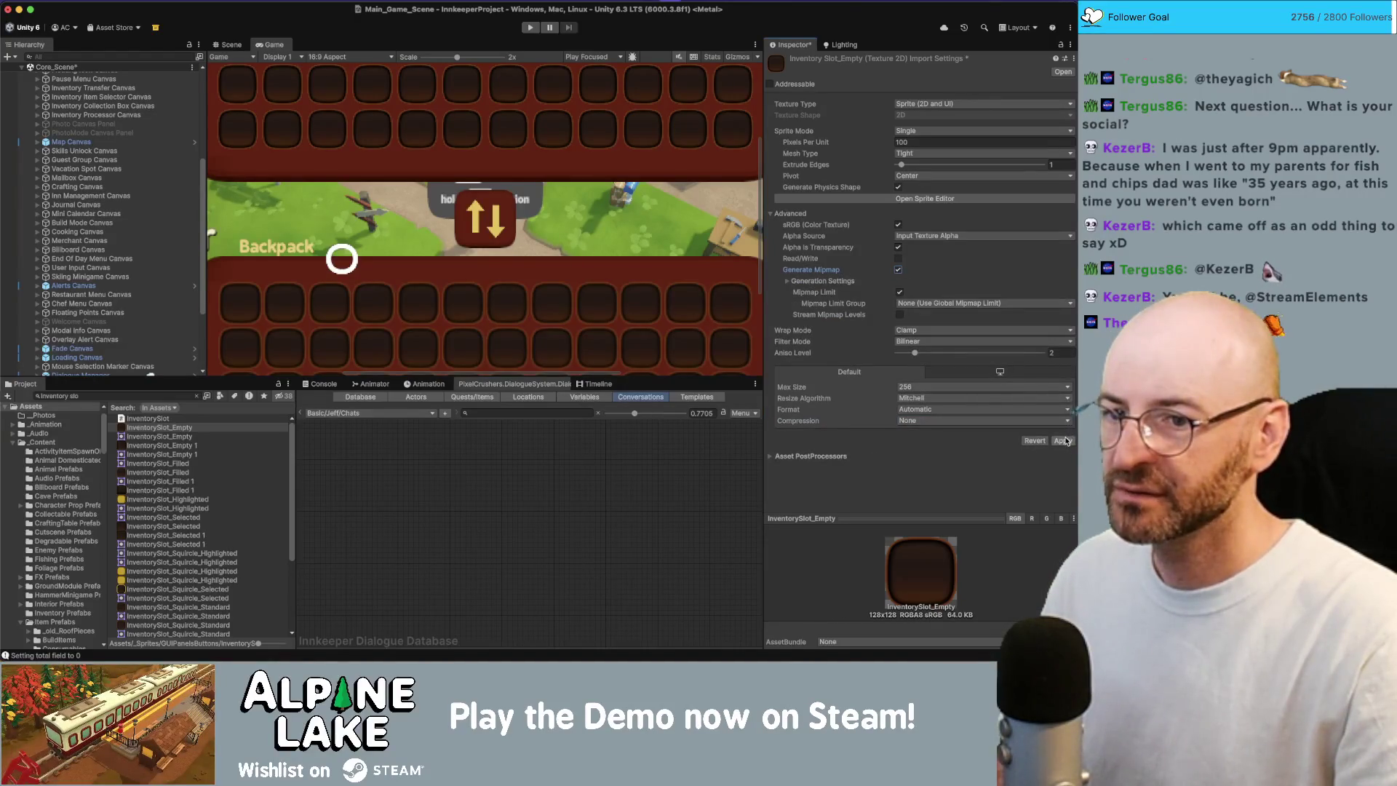
left_click(1064, 441)
scroll(519, 230, "down", 5)
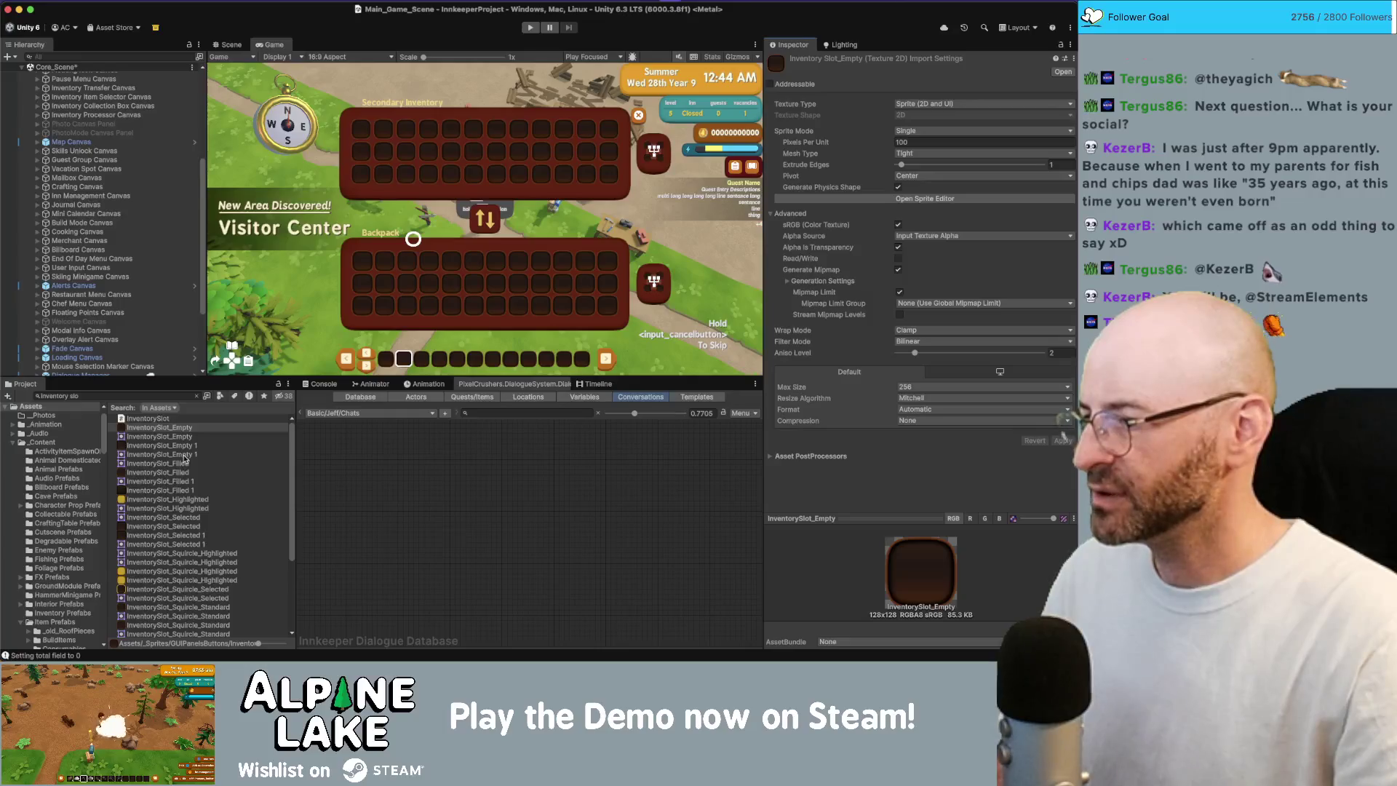
- Select InventorySlot_Filled and start entering its border values in the Sprite Editor
left_click(178, 501)
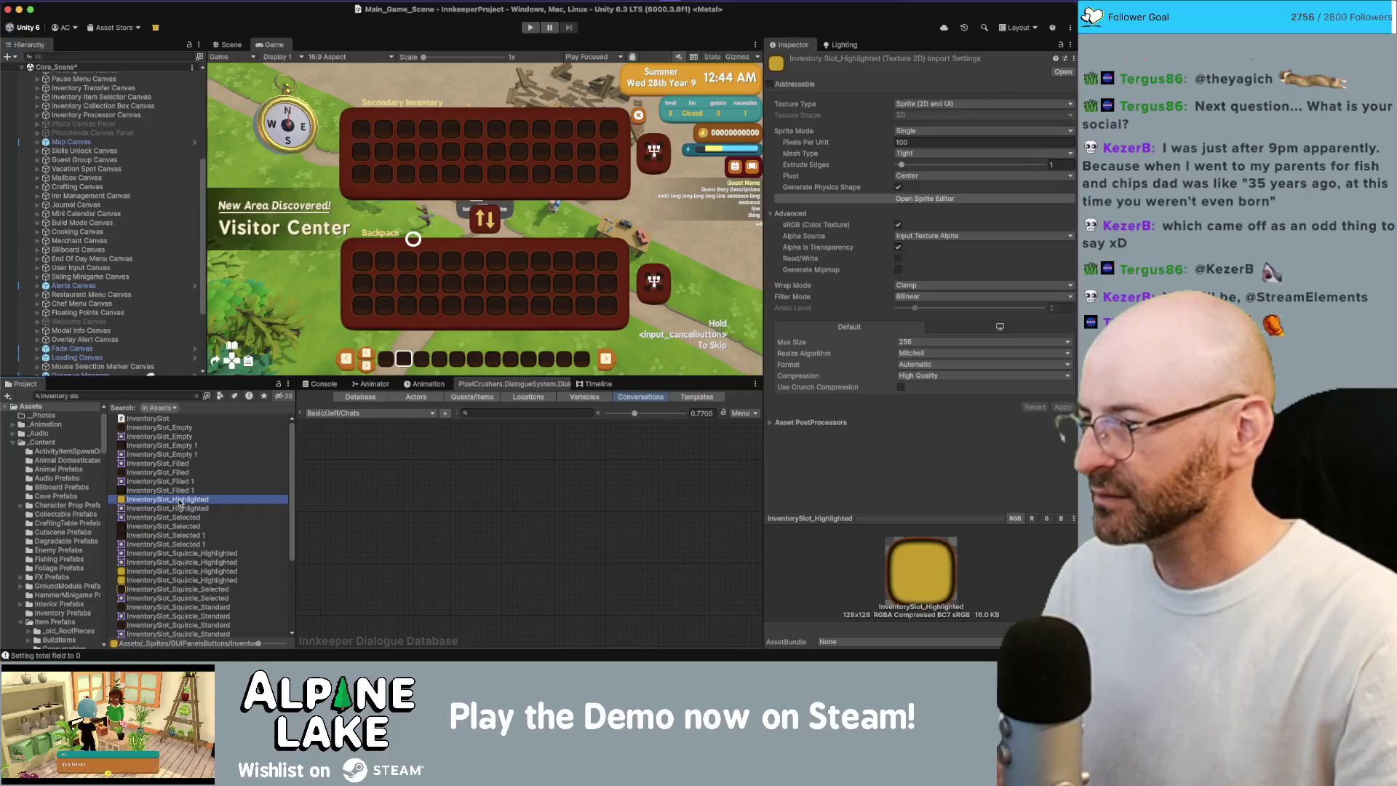
left_click(173, 473)
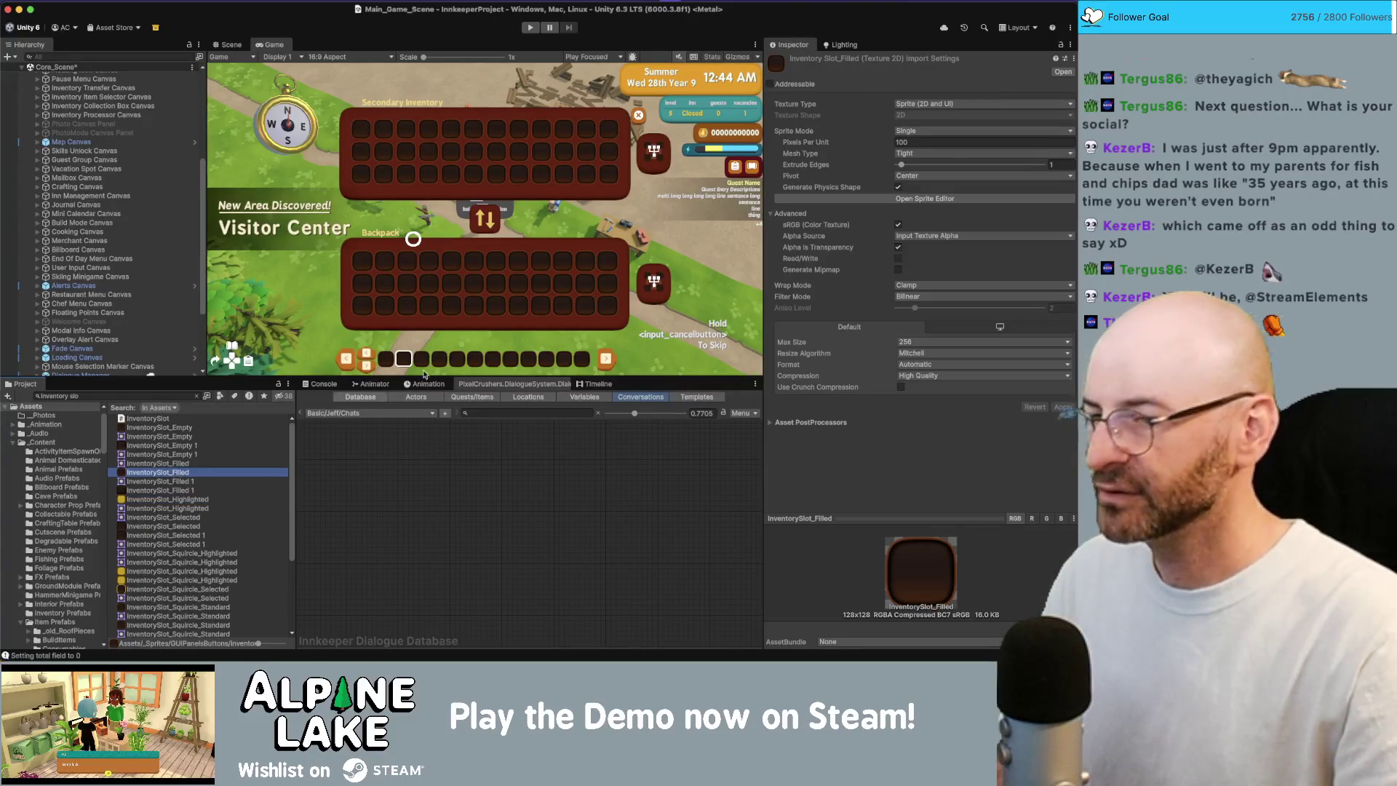
left_click(925, 199)
left_click(636, 428)
key("Tab")
key("Tab")
key("Tab")
type("6")
key("shift+Tab")
key("shift+Tab")
type("6")
key("Tab")
key("Tab")
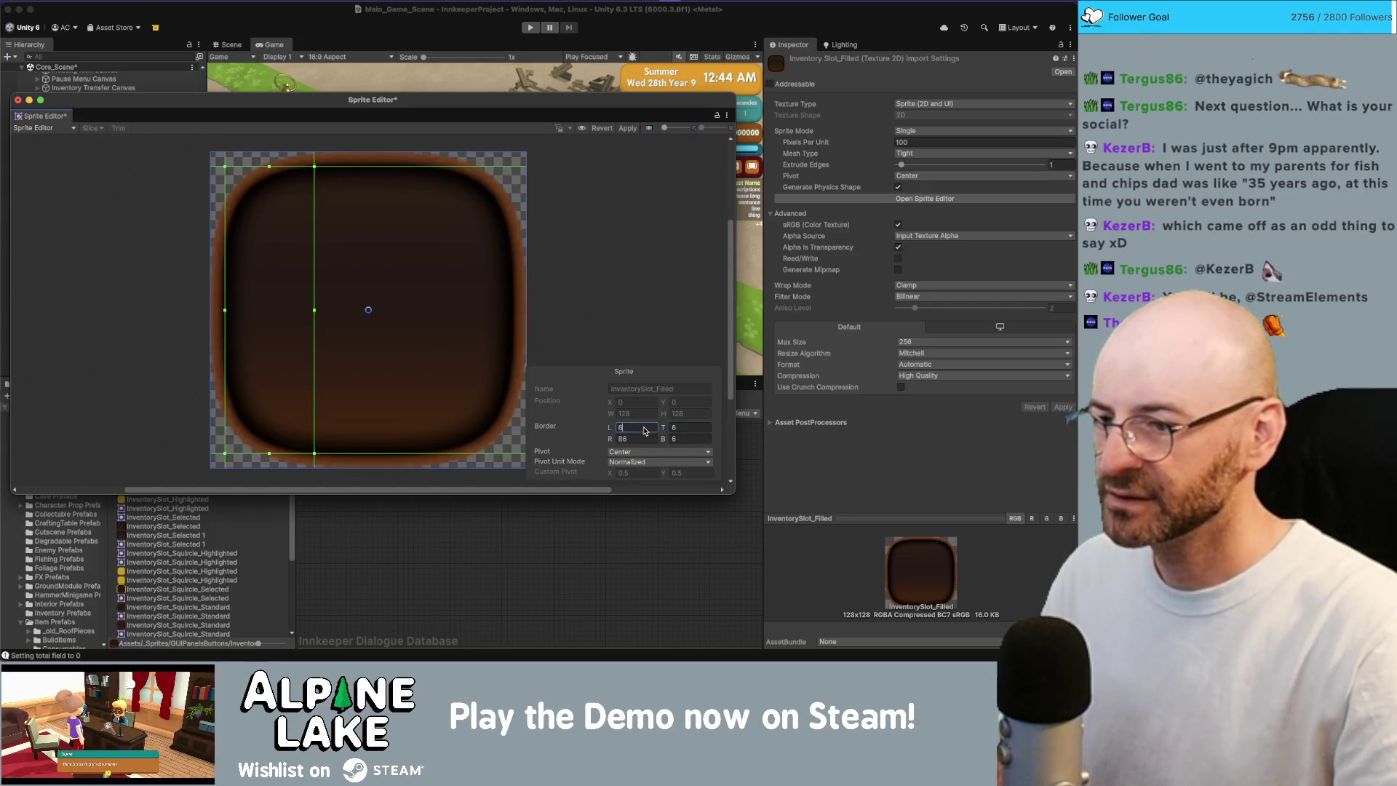
type("6")
- Enter 64 for the left, top, right and bottom borders, apply, and close the editor
key("Tab")
key("shift+Tab")
key("shift+Tab")
key("shift+Tab")
type("64")
key("Tab")
type("64")
key("Tab")
type("64")
key("Tab")
type("64")
left_click(626, 129)
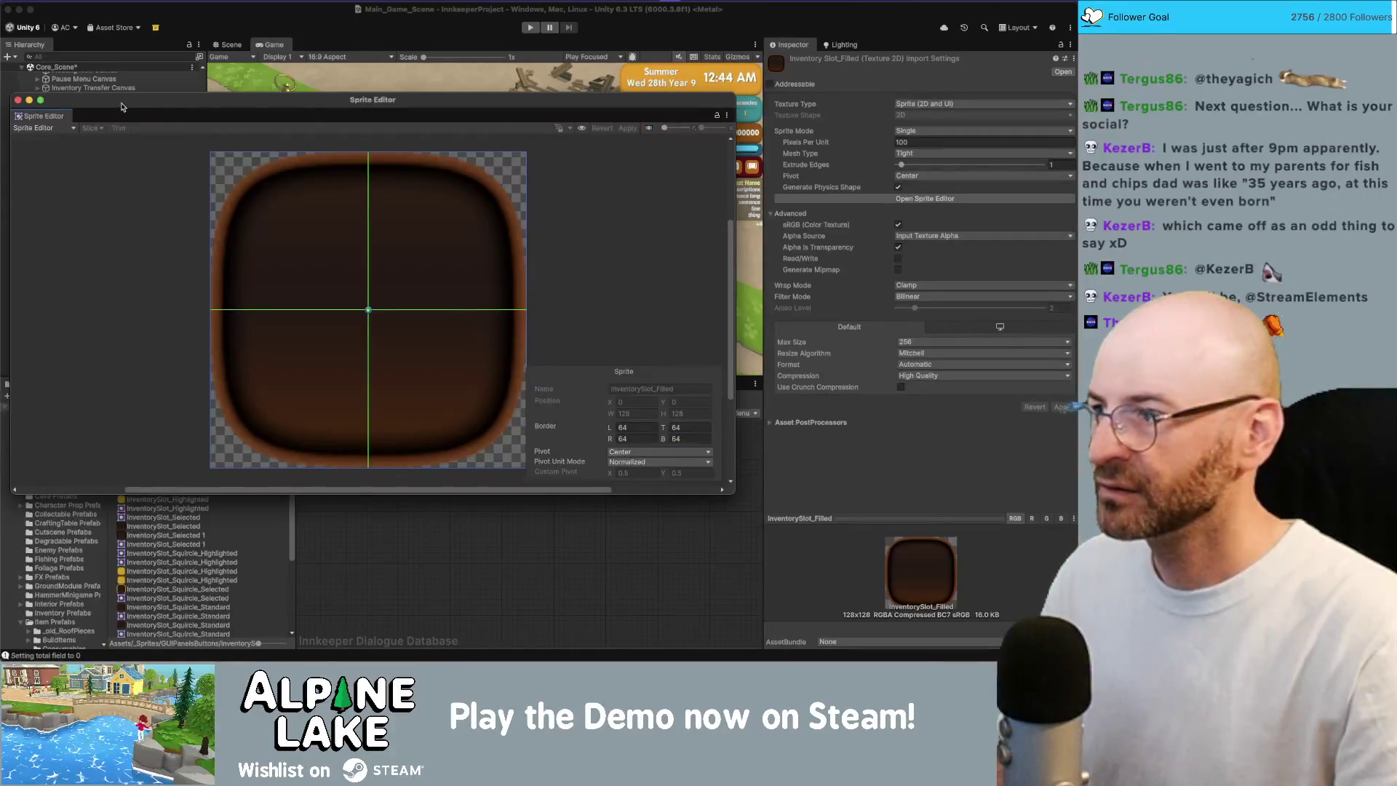
left_click(18, 101)
- Set InventorySlot_Filled to no compression with Generate Mipmap applied, then select InventorySlot_Highlighted
left_click(982, 376)
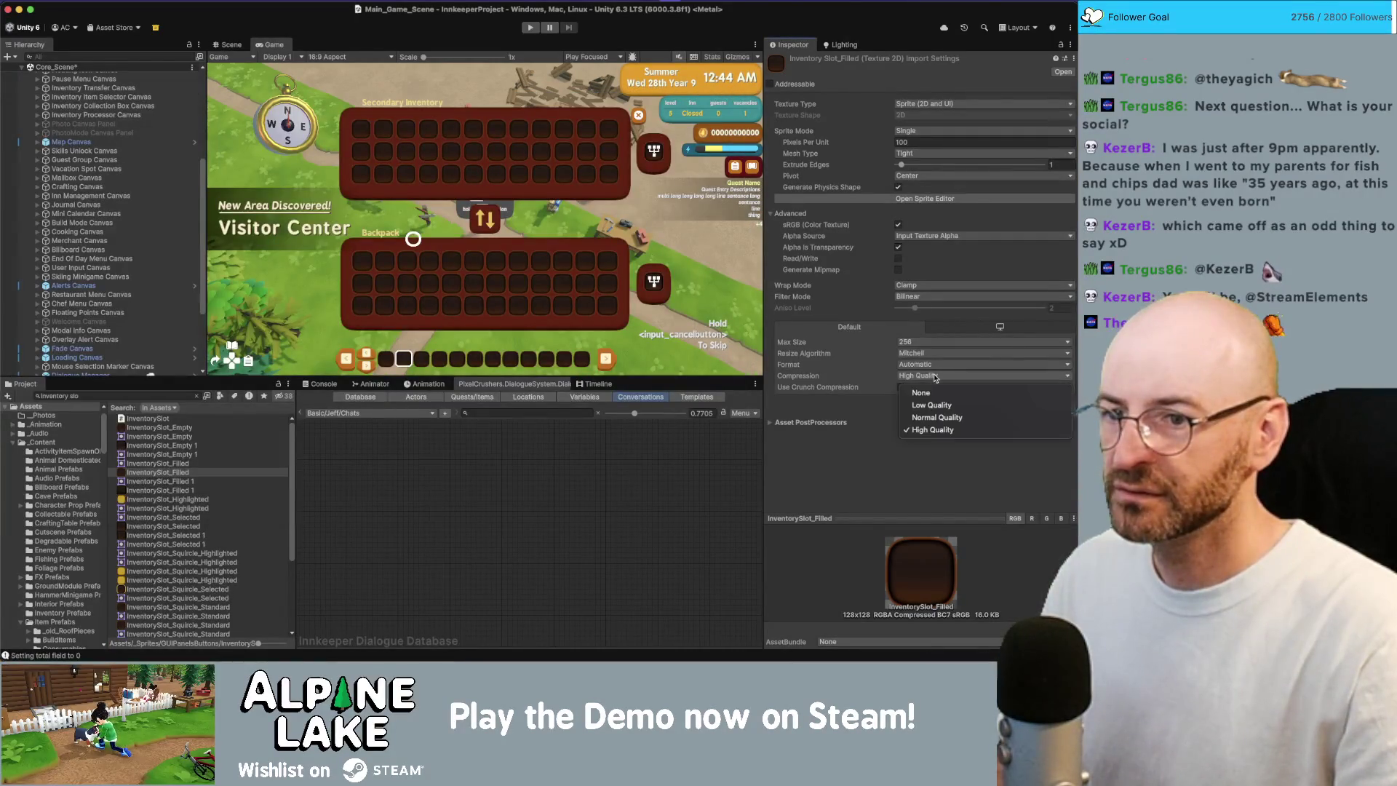
left_click(935, 393)
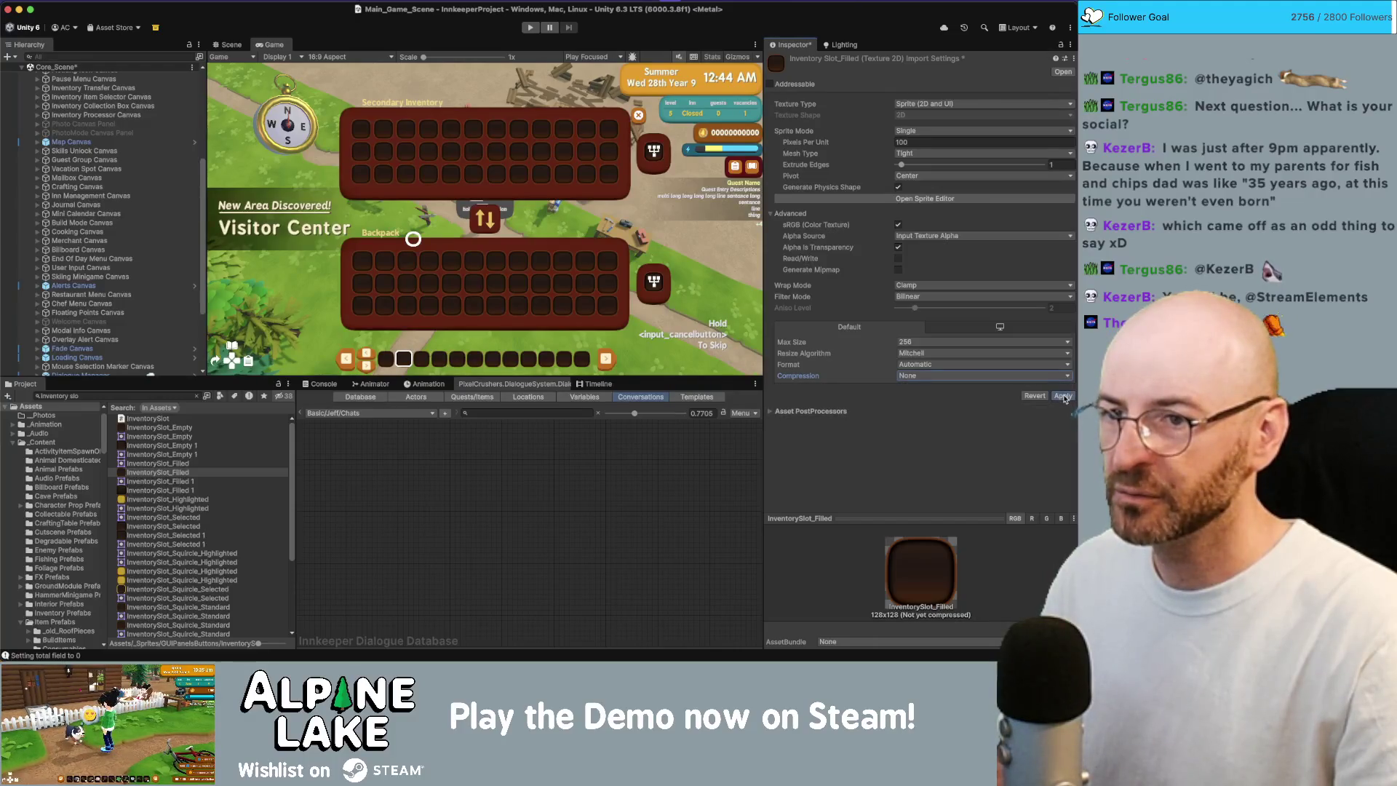
left_click(1064, 395)
left_click(899, 270)
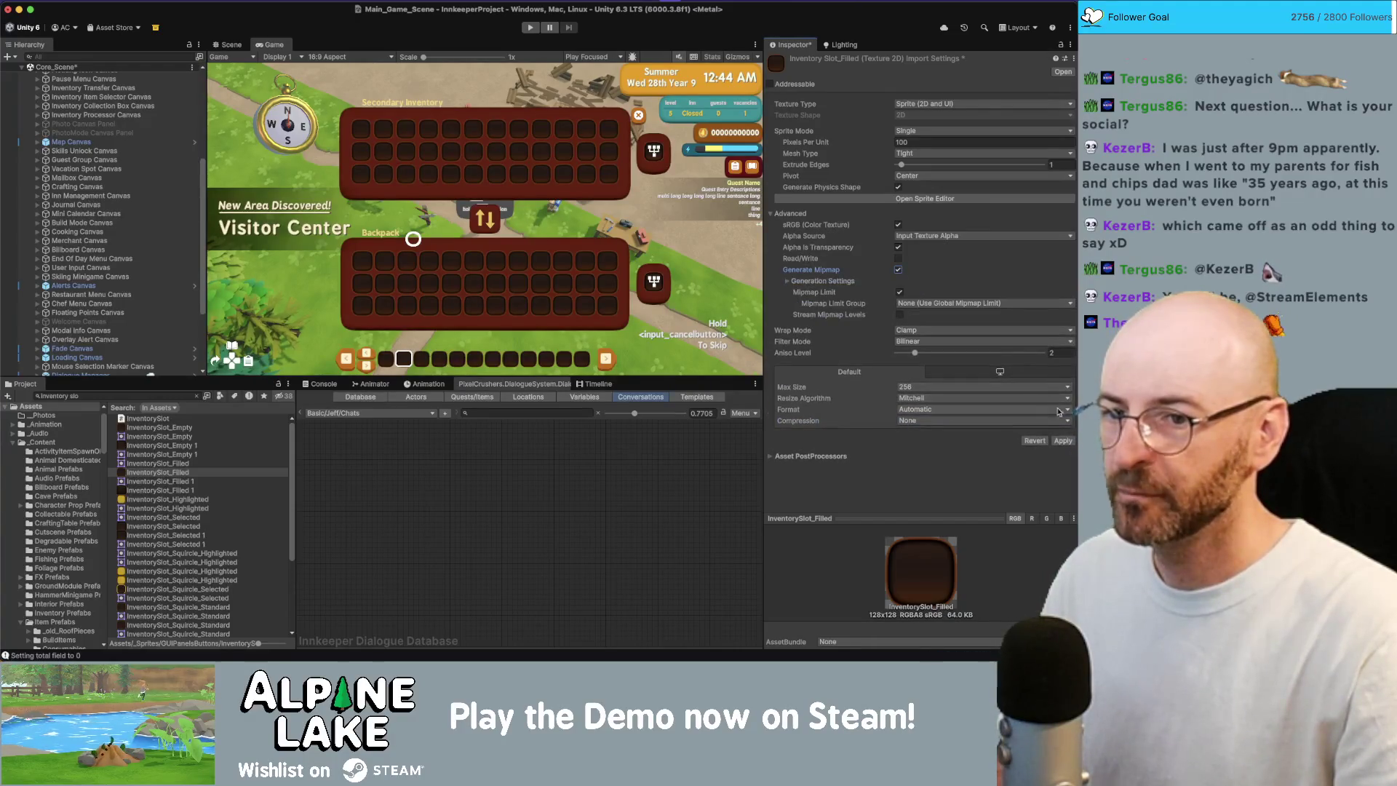
left_click(1063, 441)
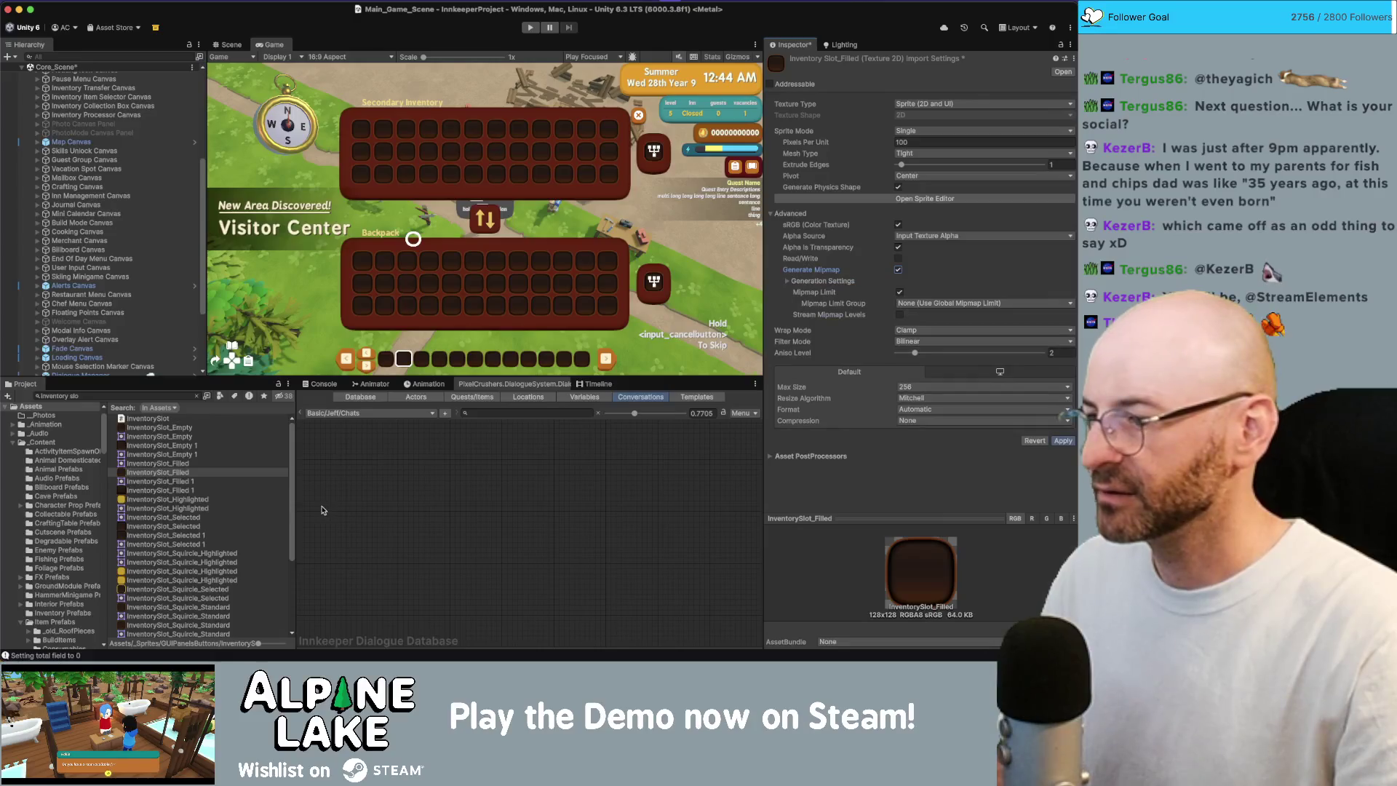
left_click(185, 501)
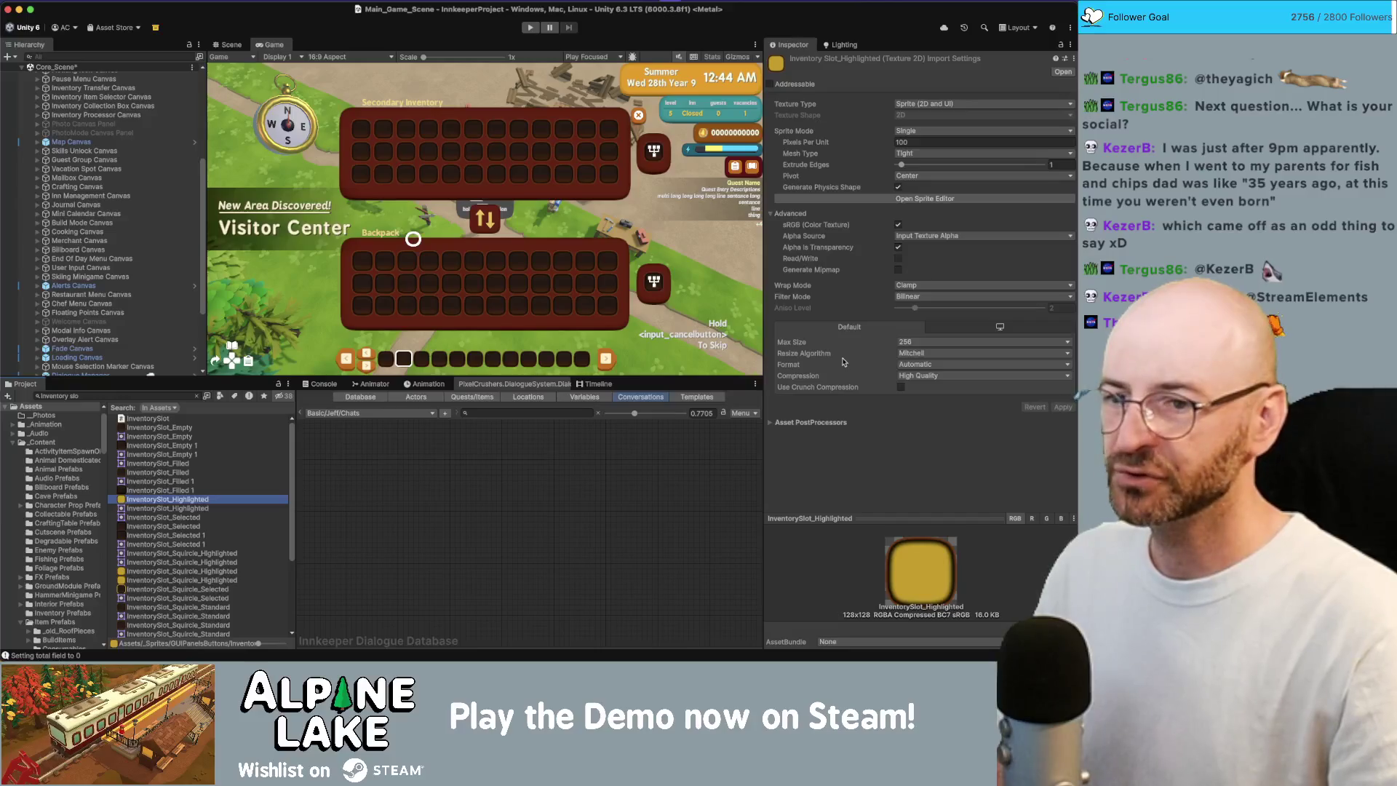
- Set InventorySlot_Highlighted's compression to None with Generate Mipmap, and apply it
left_click(904, 381)
left_click(909, 367)
left_click(898, 269)
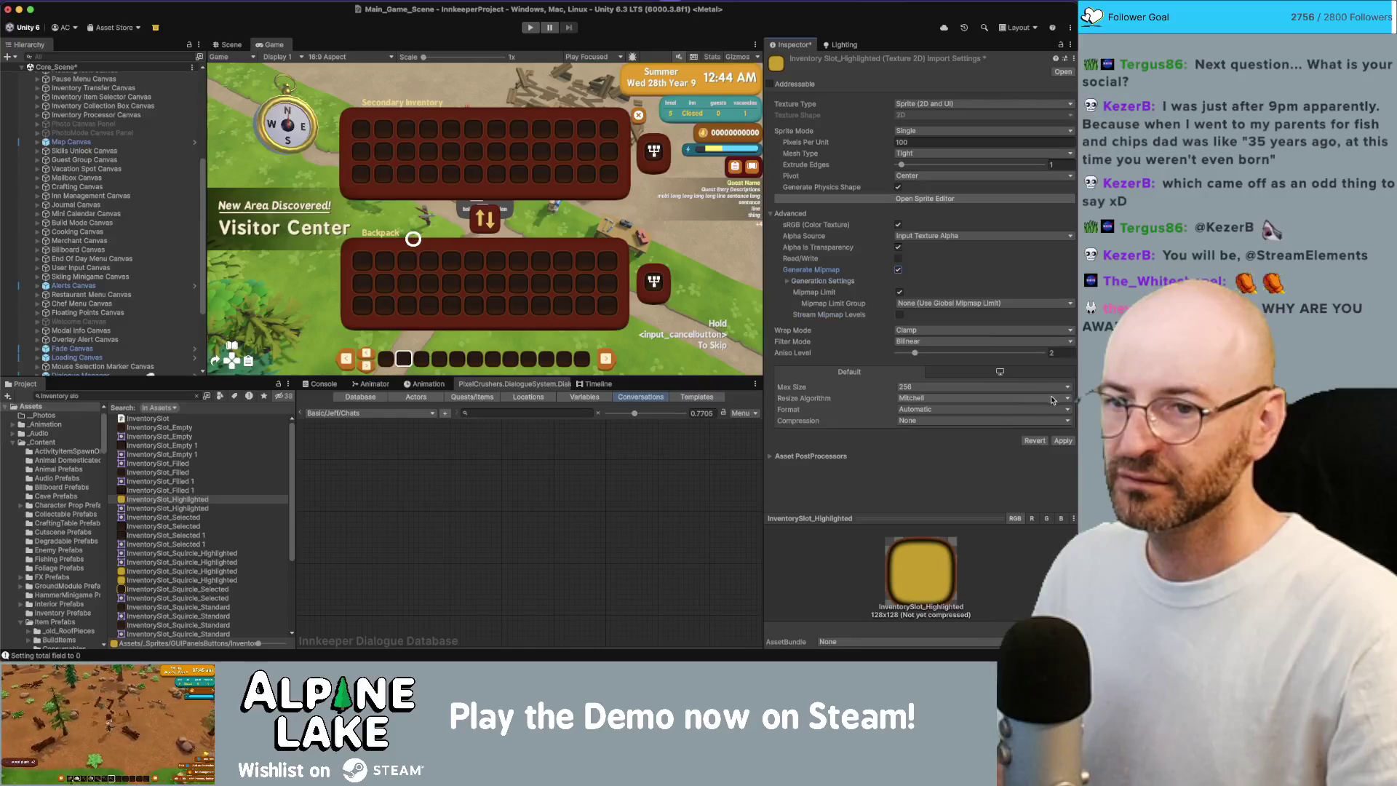
key("super+s")
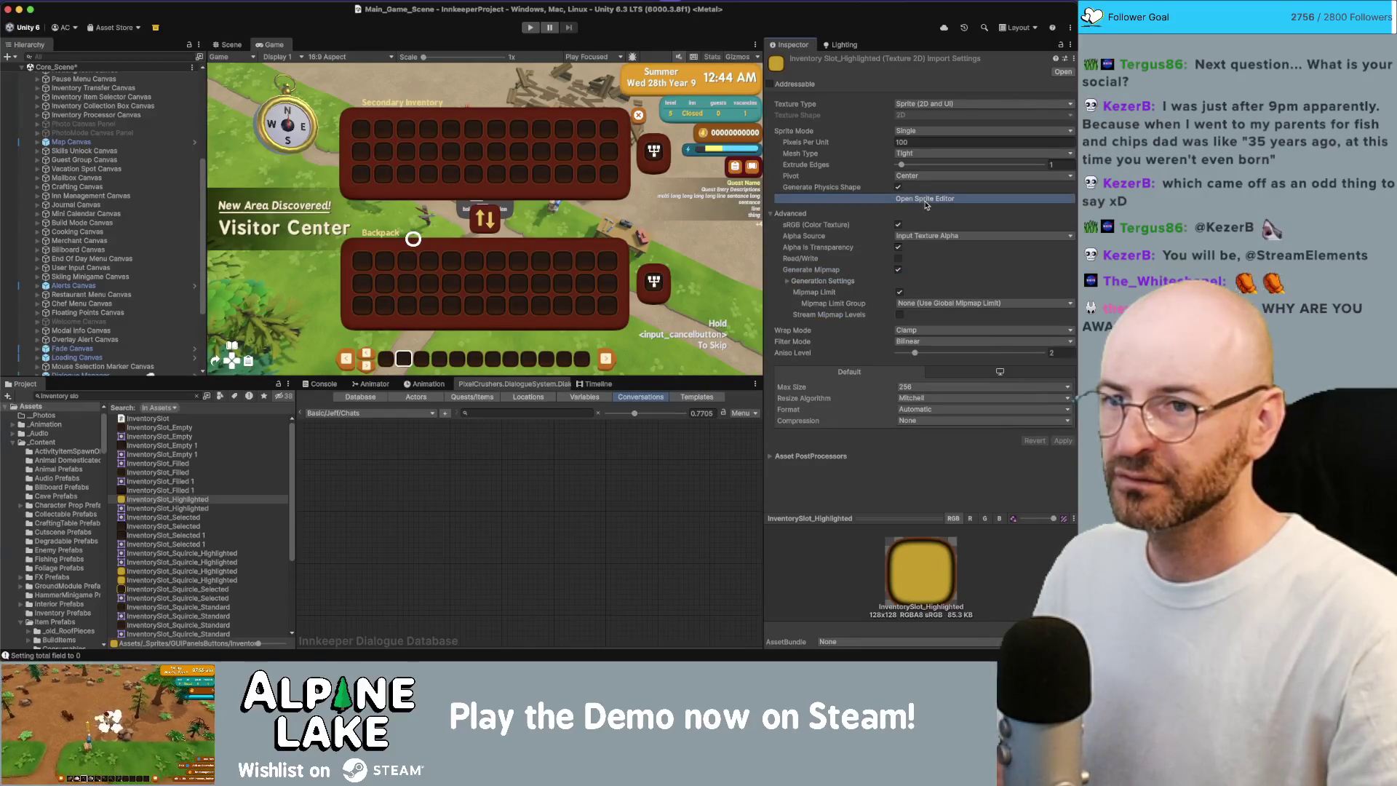
- Set all four InventorySlot_Highlighted sprite borders to 64 in the Sprite Editor, apply, and close it
left_click(927, 204)
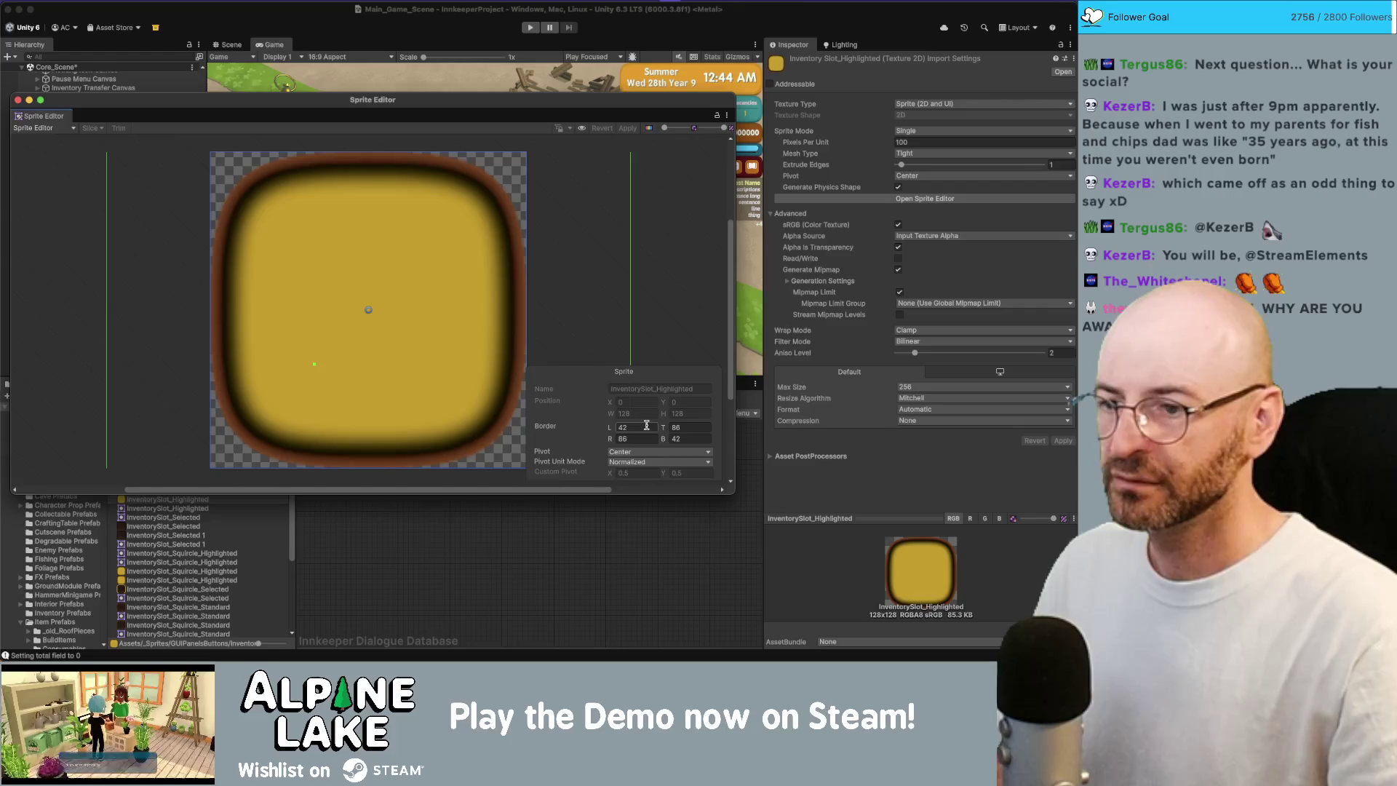
left_click(647, 427)
type("6")
key("Tab")
type("6")
key("Tab")
type("6")
key("Tab")
type("6")
key("Tab")
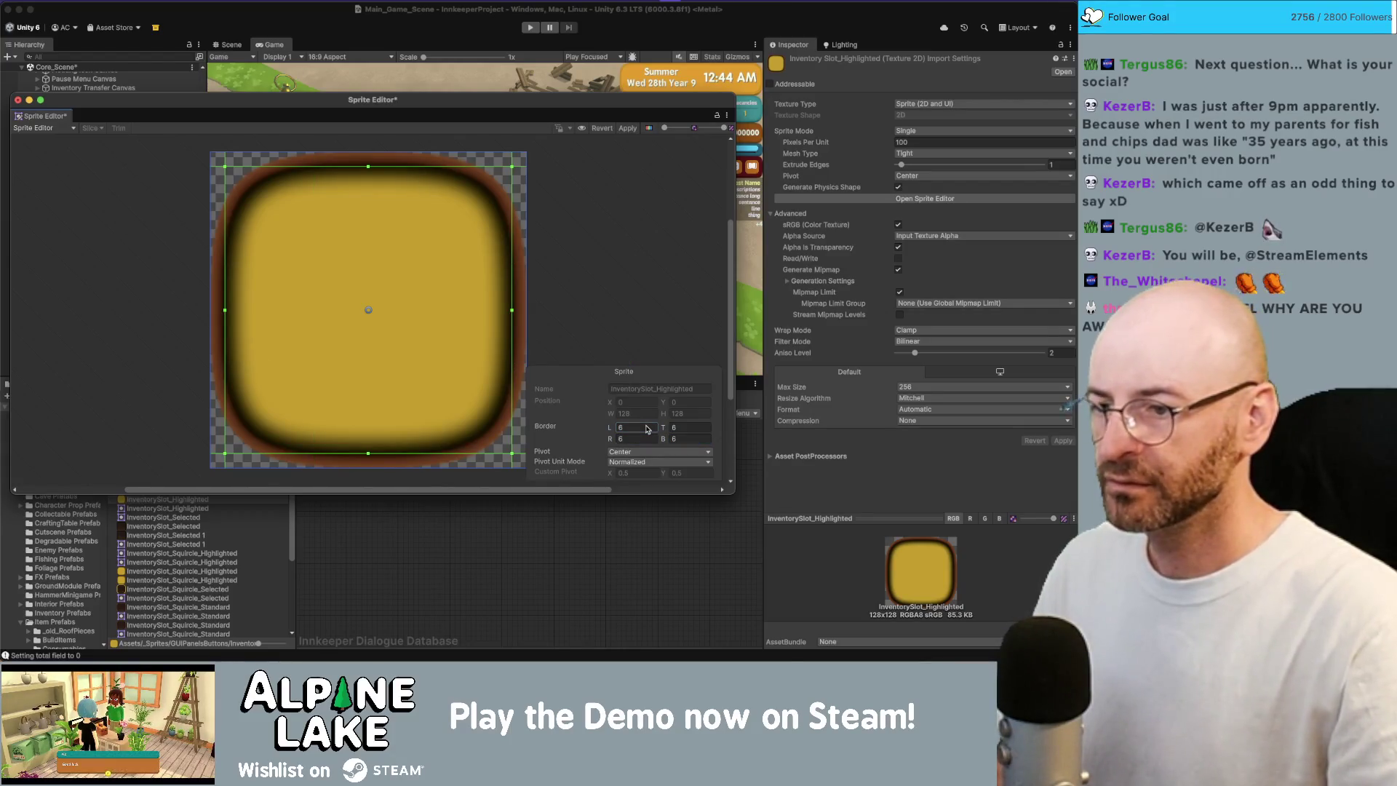
left_click(646, 427)
type("64")
key("Tab")
type("64")
key("Tab")
type("64")
key("Tab")
type("64")
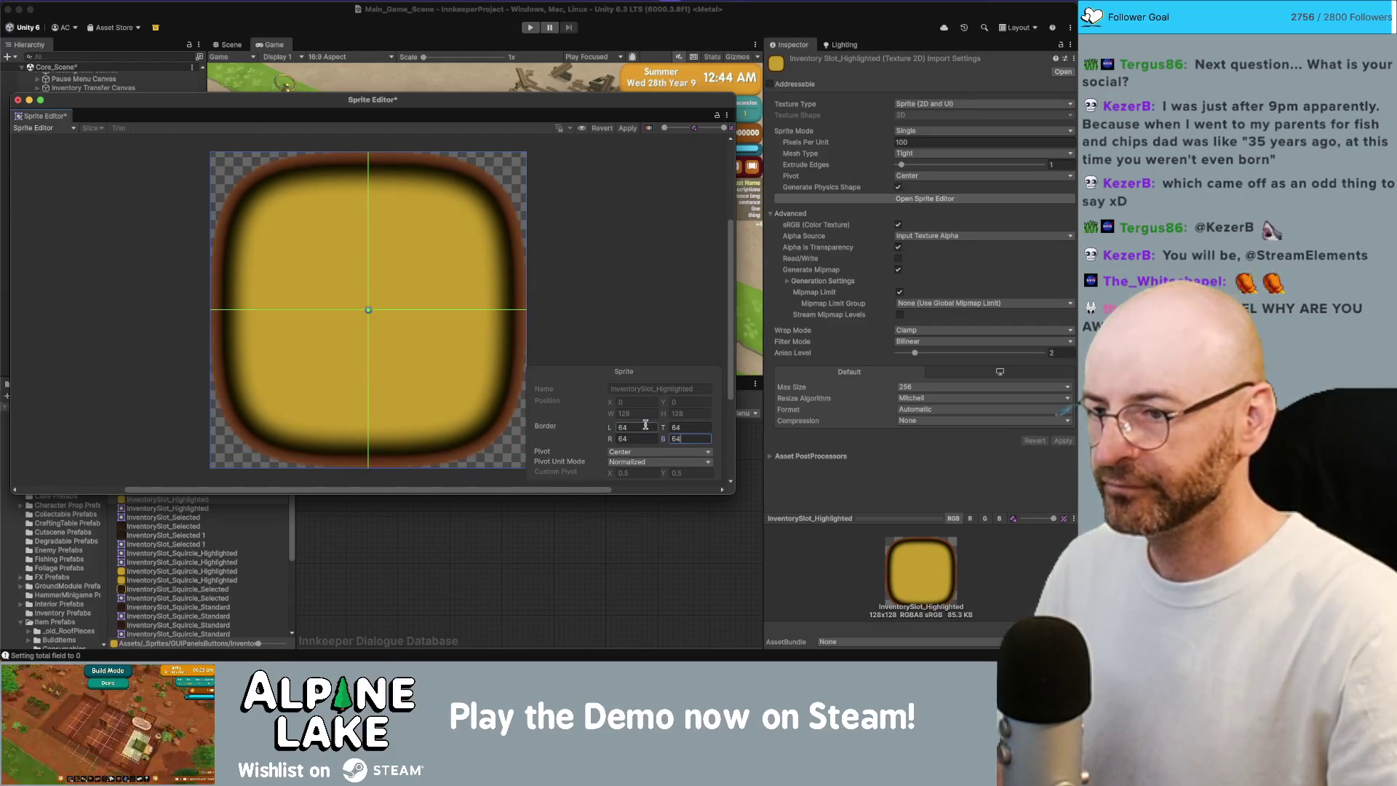
left_click(624, 129)
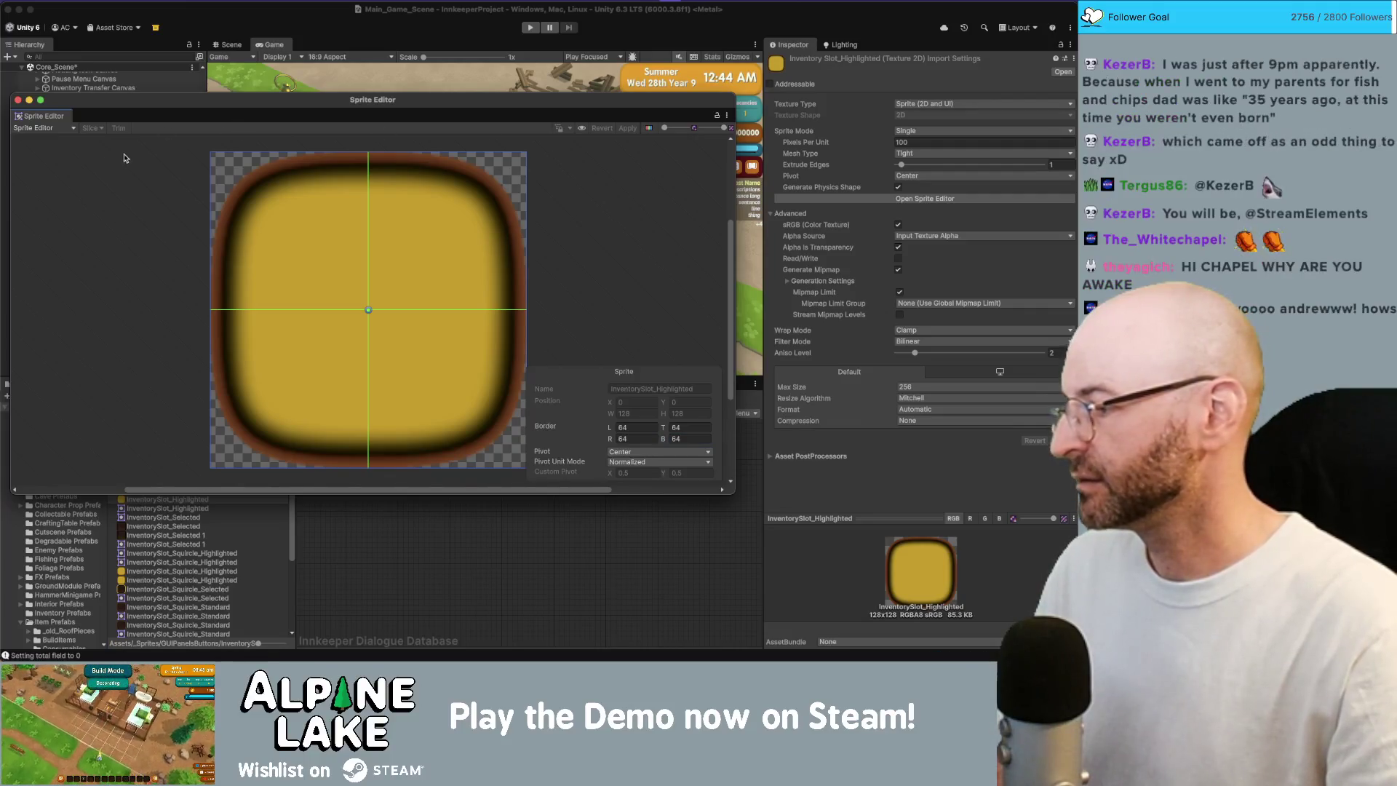
left_click(18, 101)
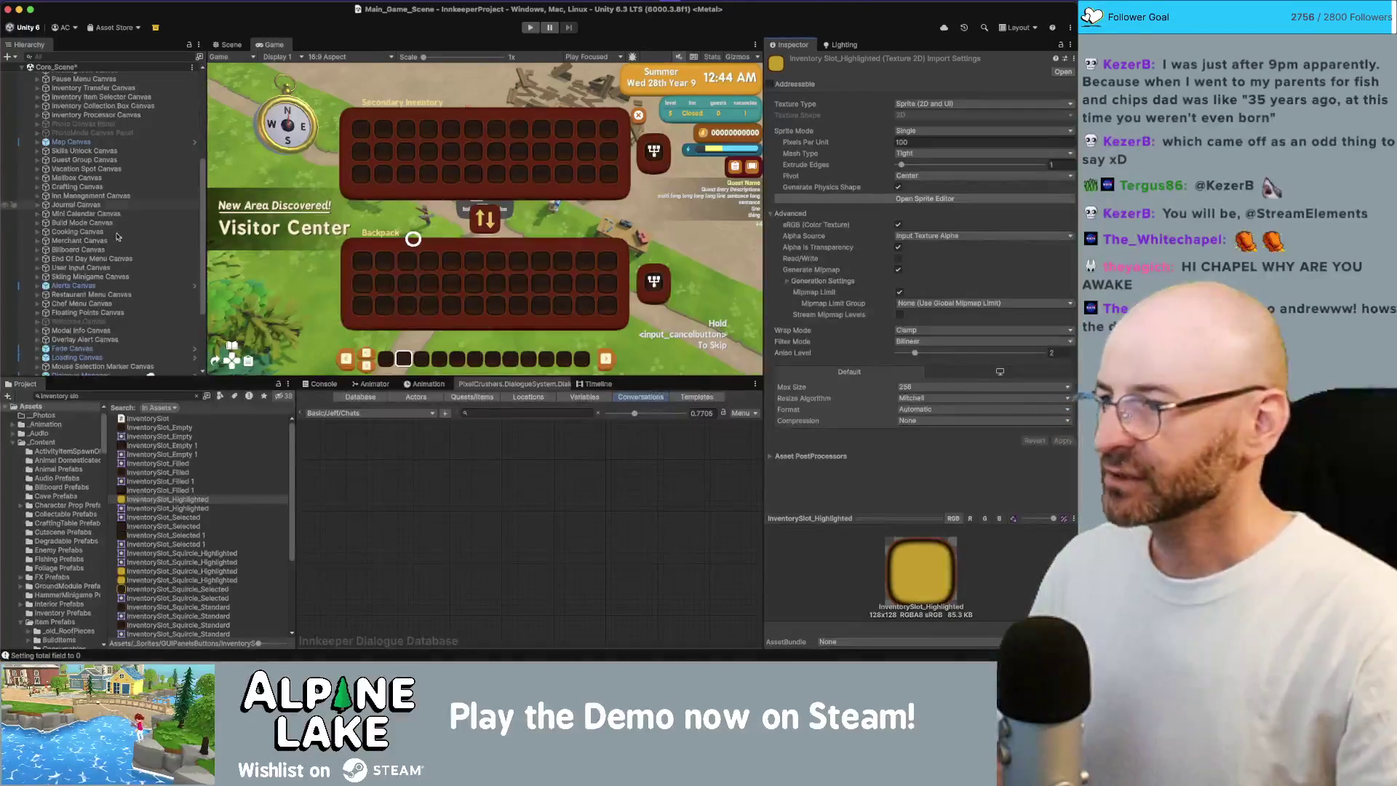
scroll(139, 291, "up", 2)
- Expand Inventory Transfer Canvas and inspect SecondaryInventoryDisplay and its grid layout settings
scroll(138, 293, "up", 2)
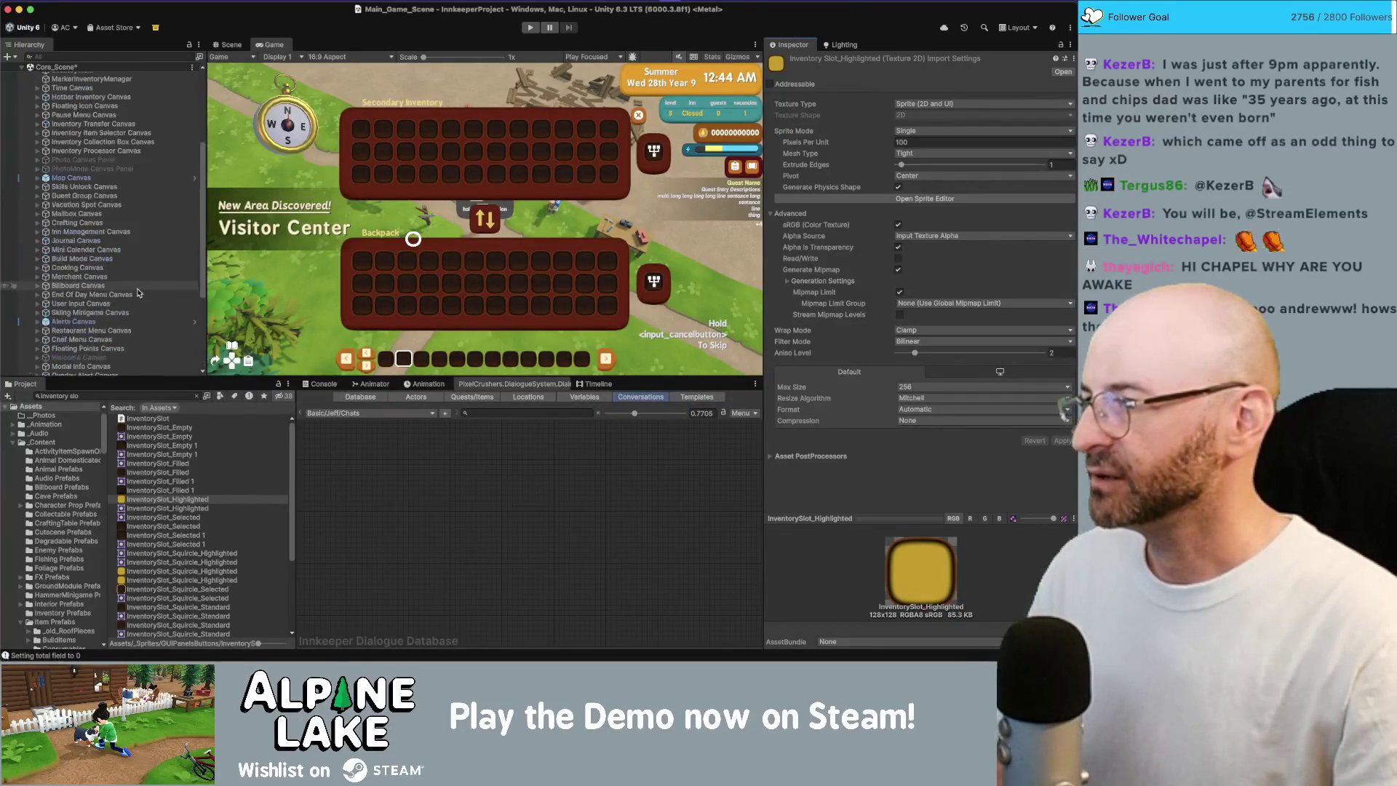
scroll(138, 291, "up", 5)
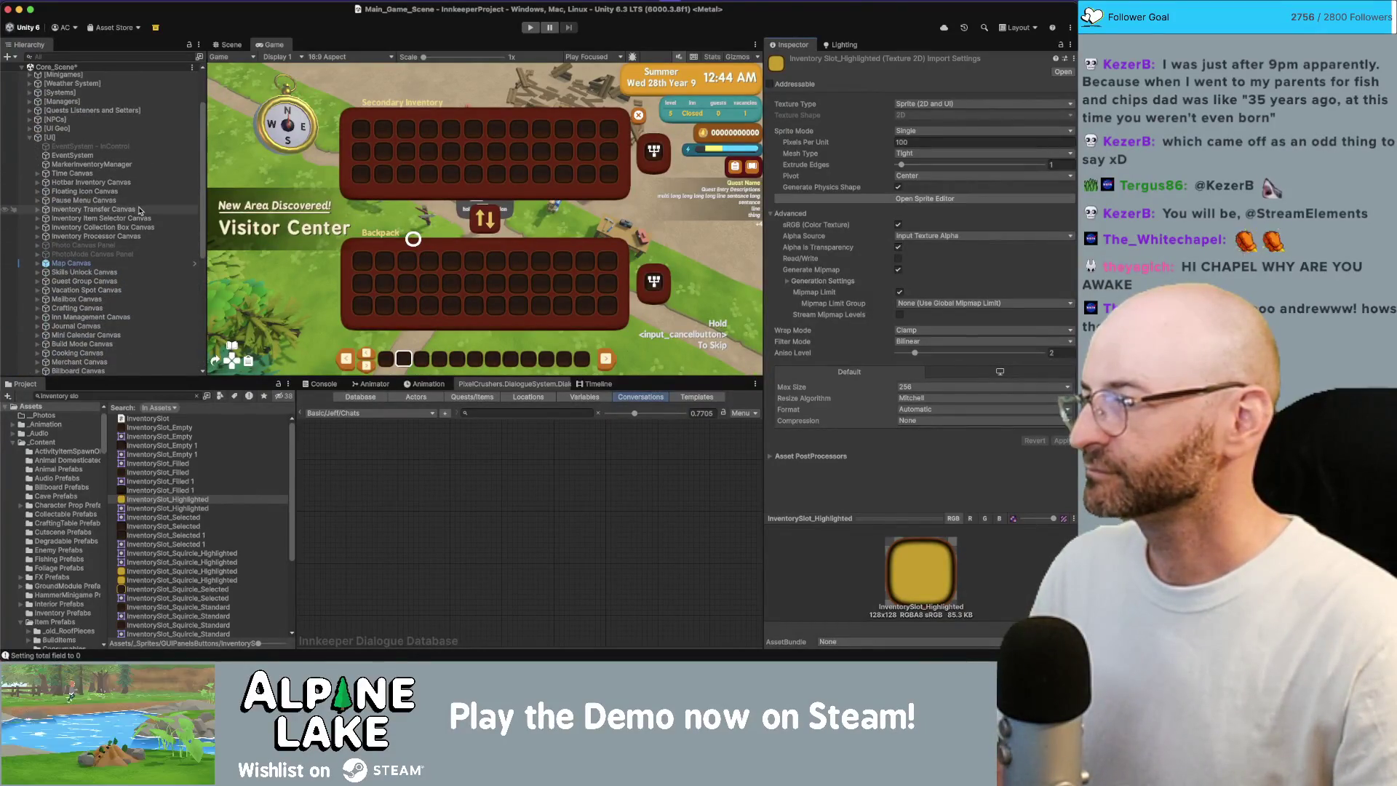
left_click(140, 210)
key("Right")
left_click(154, 228)
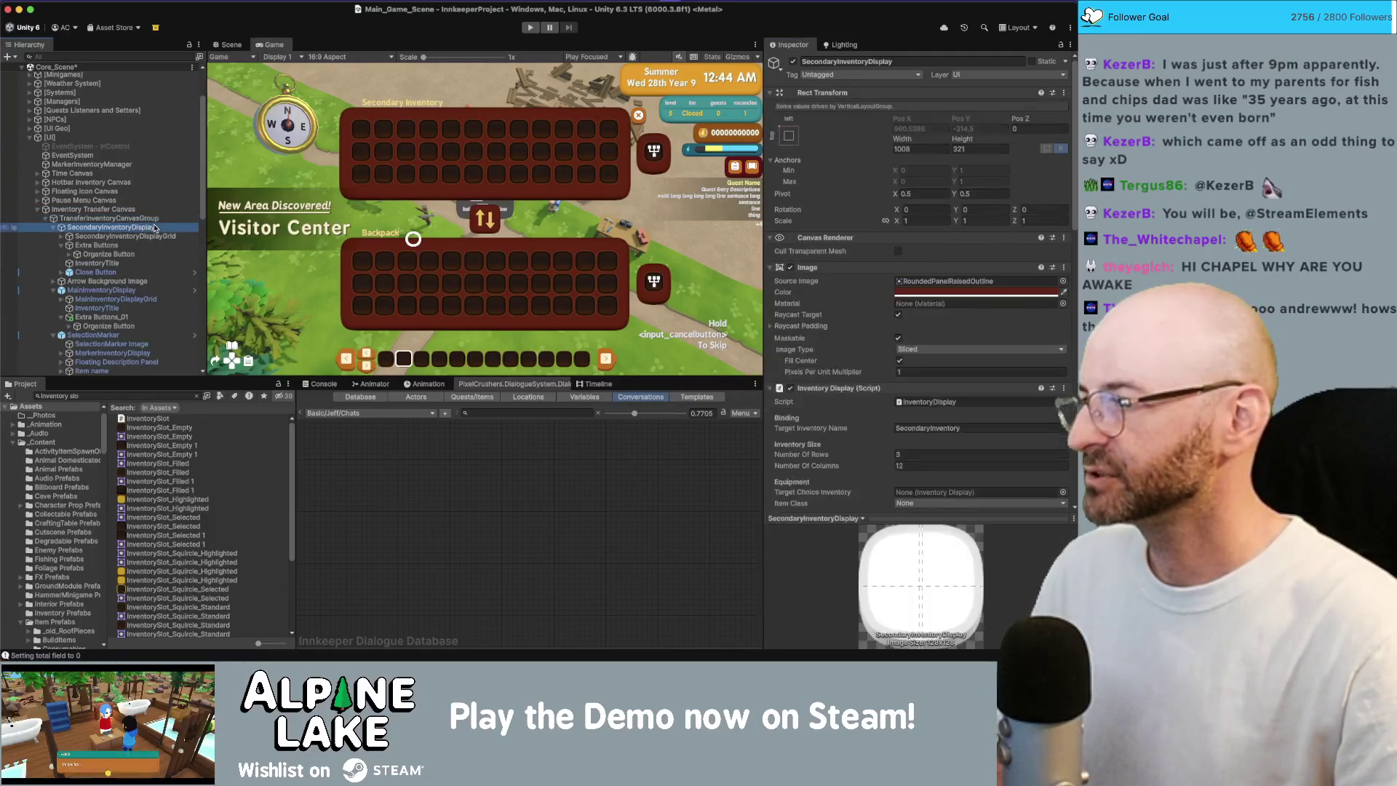
key("Left")
key("Down")
key("Down")
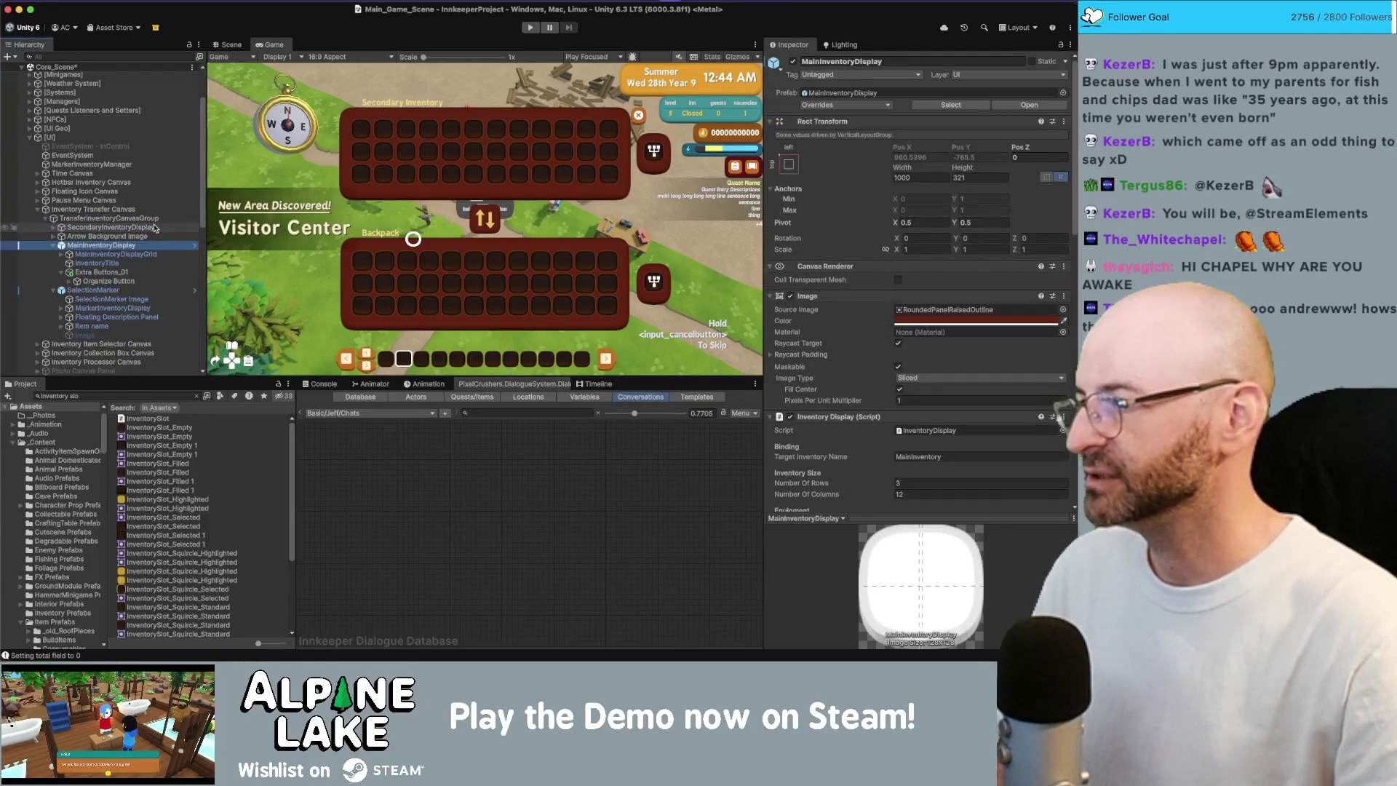
key("Left")
key("Up")
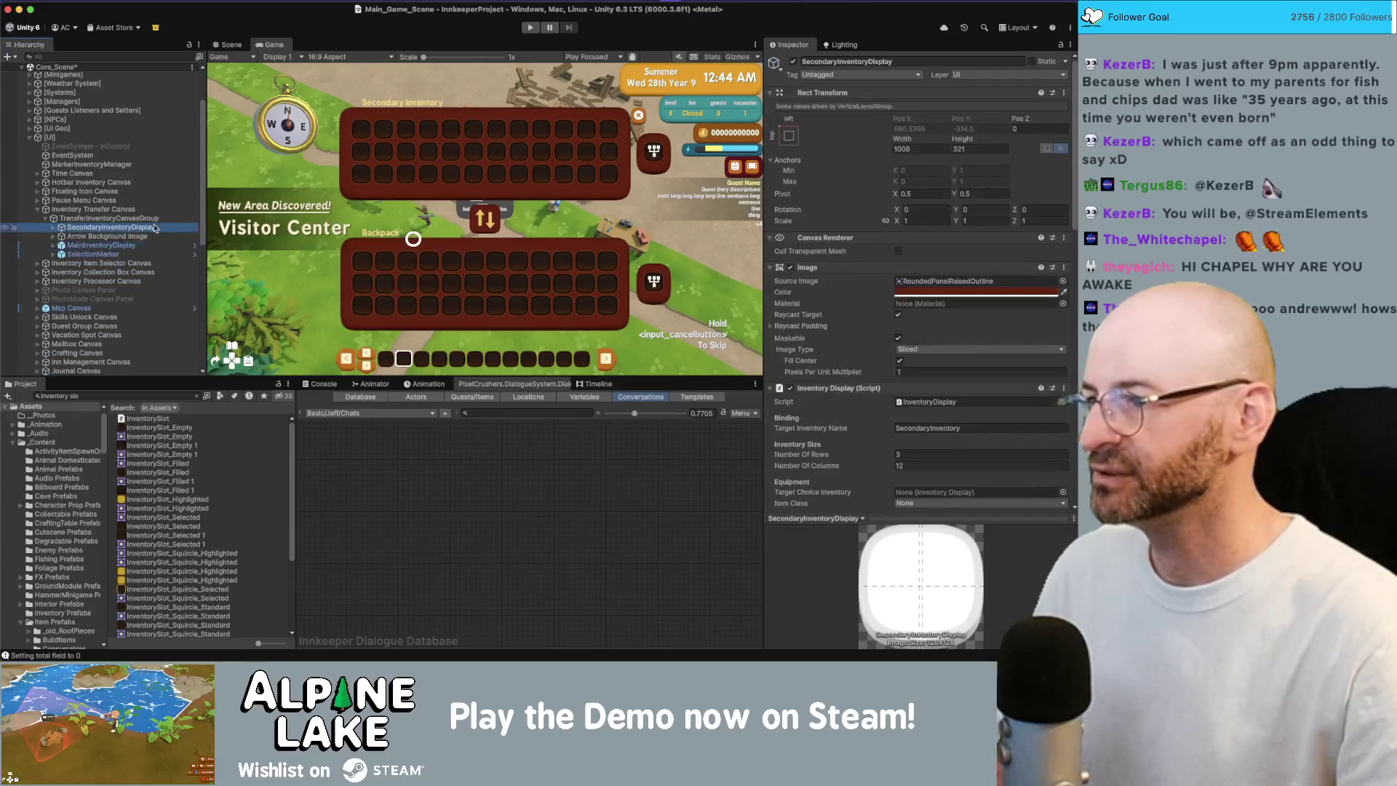
key("Right")
key("Down")
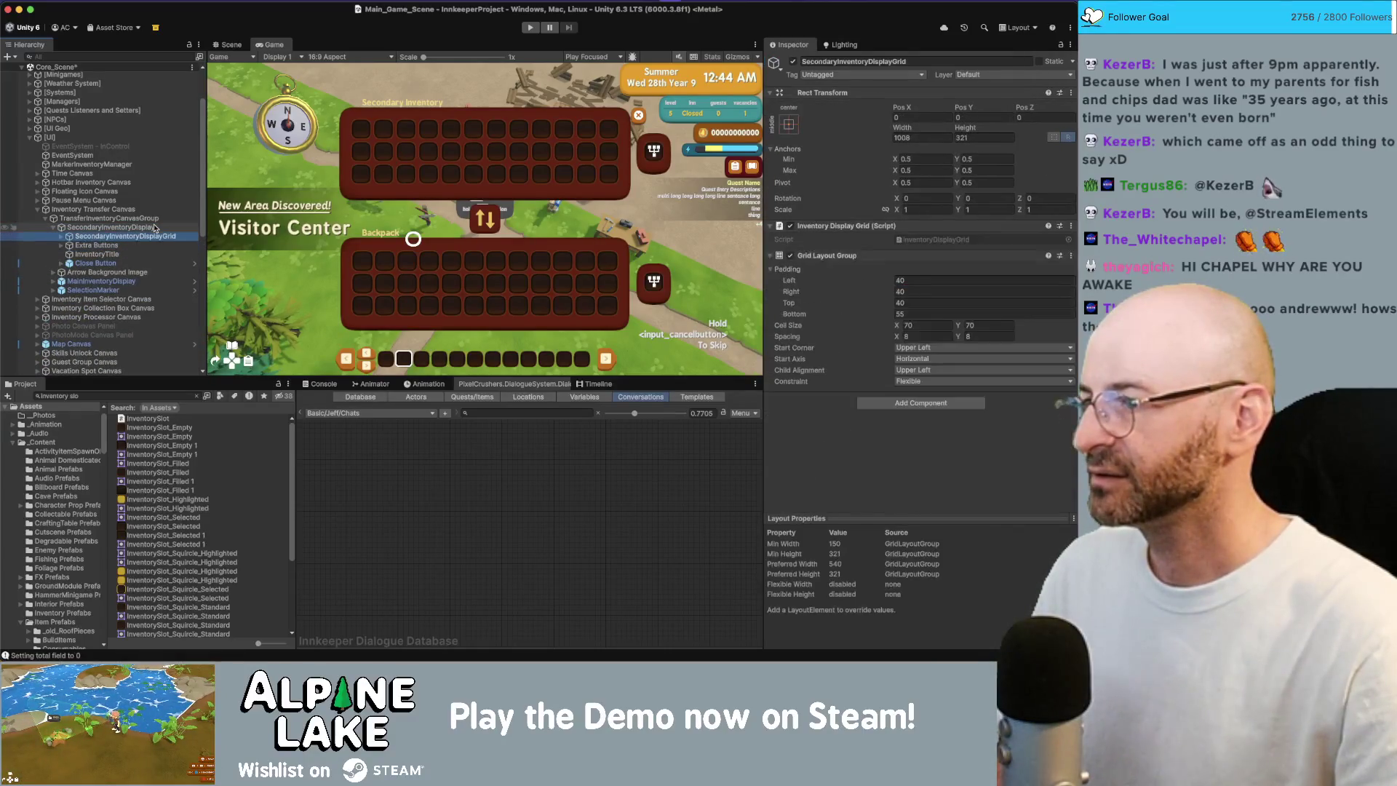
key("Up")
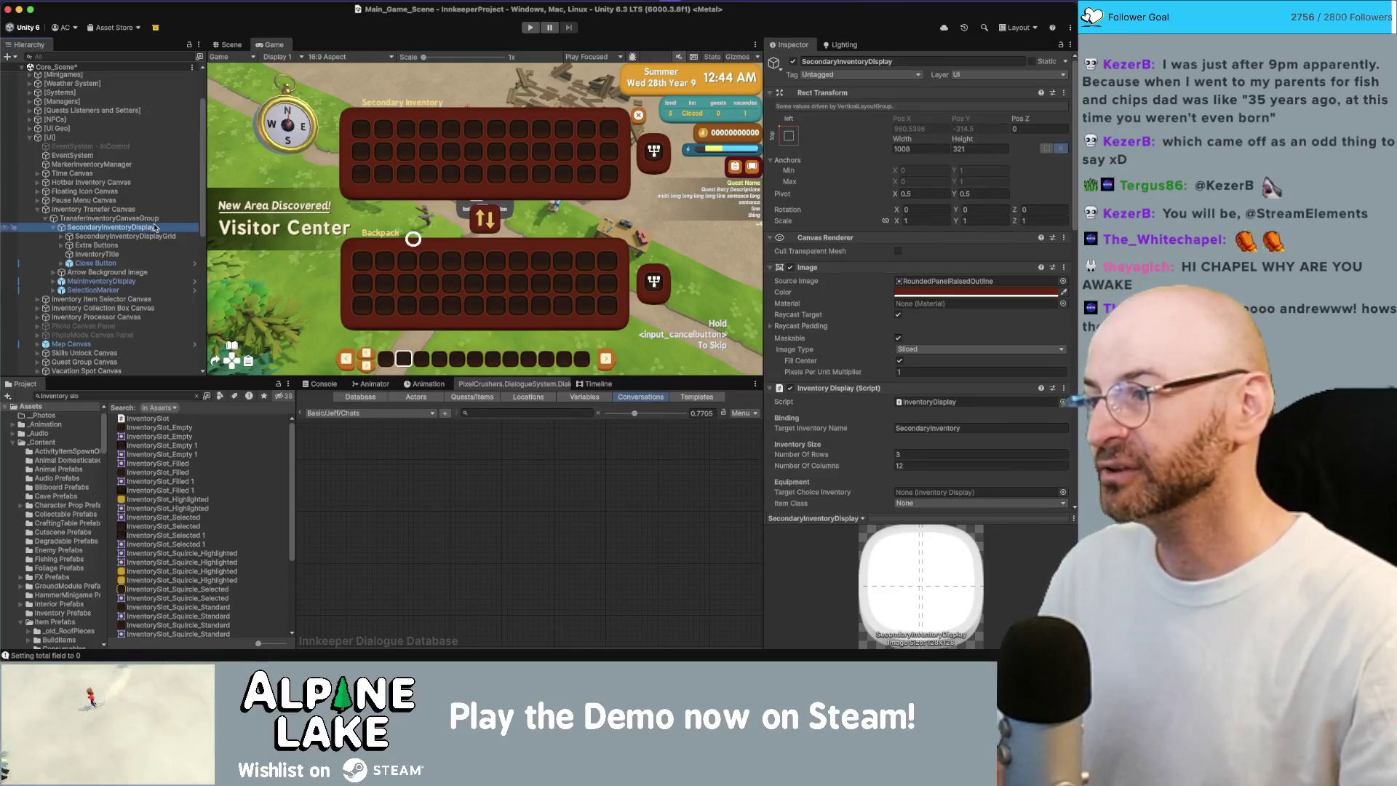
left_click(154, 236)
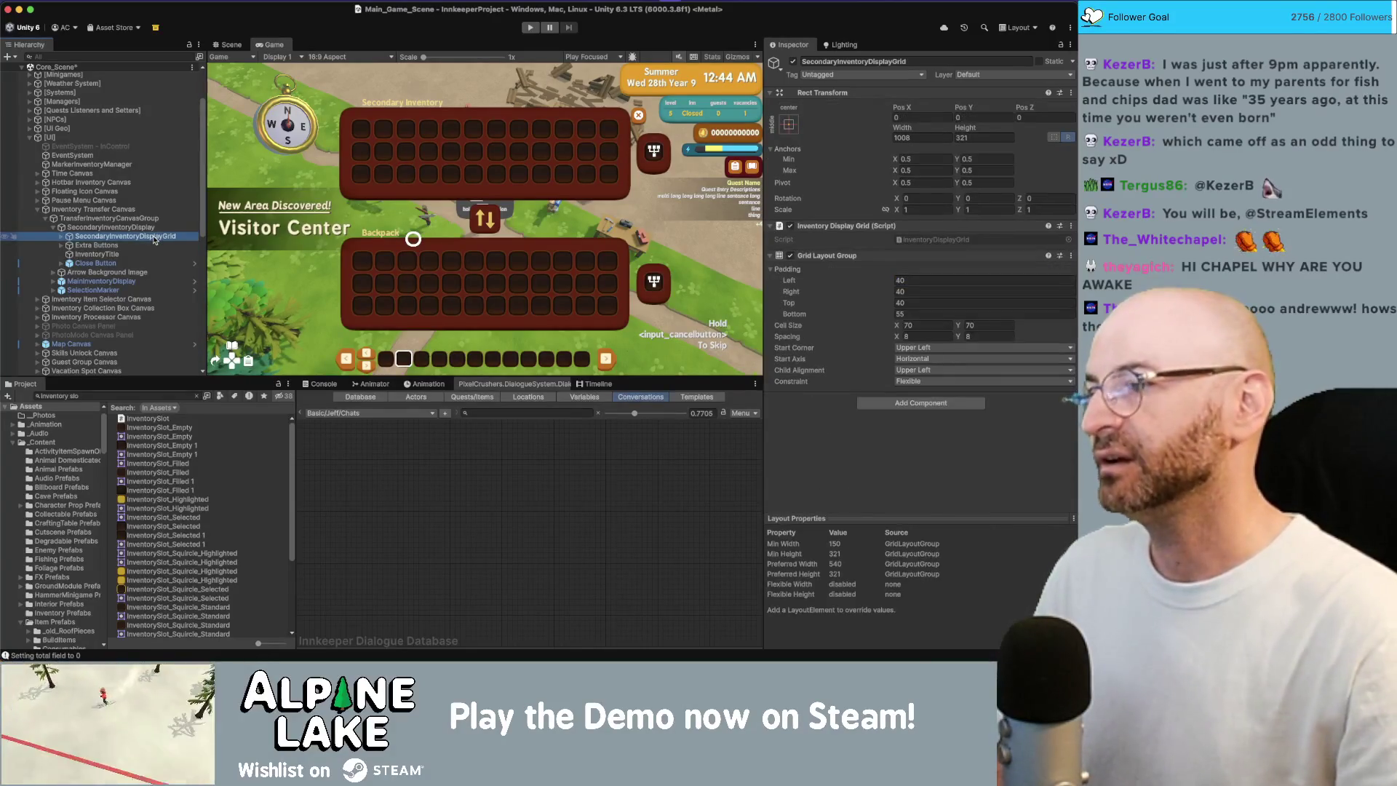
key("Right")
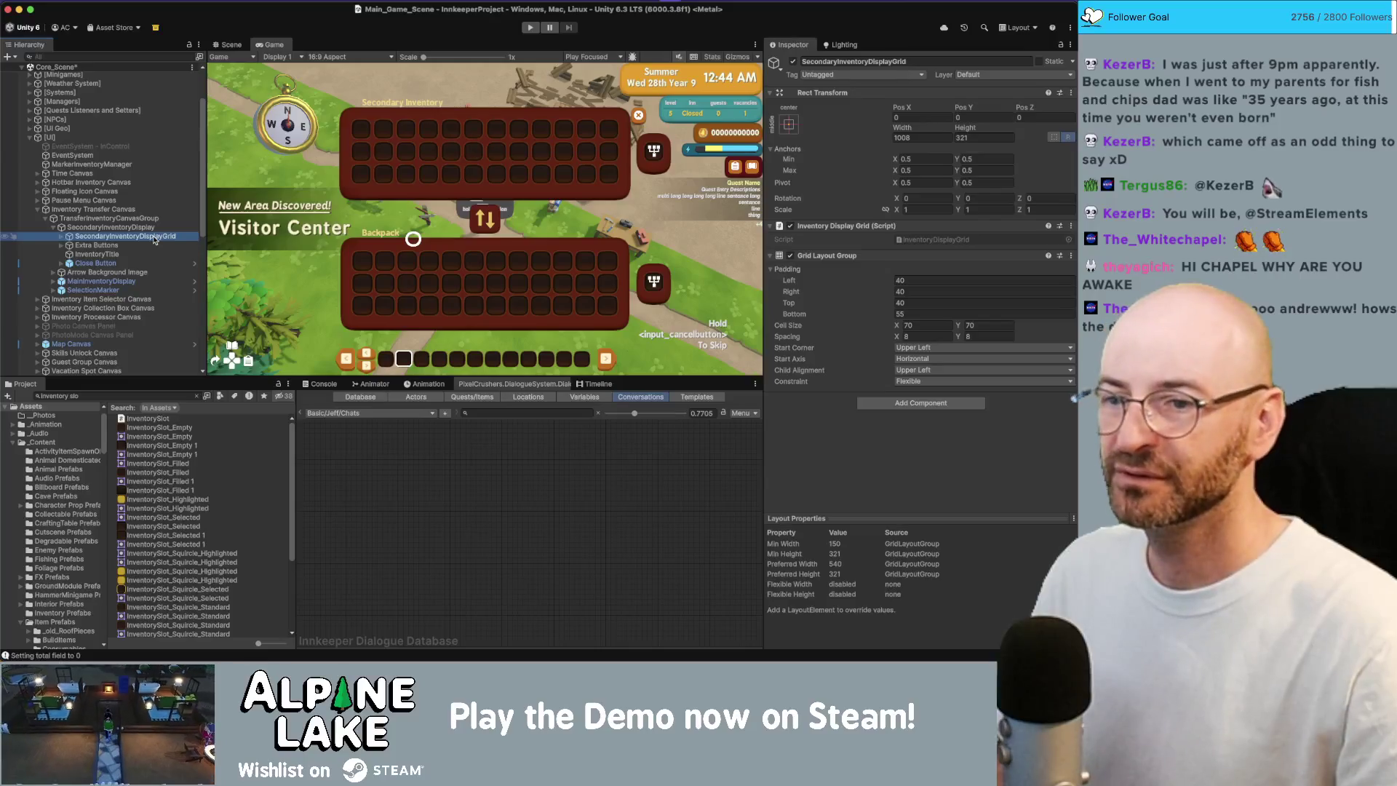
key("Up")
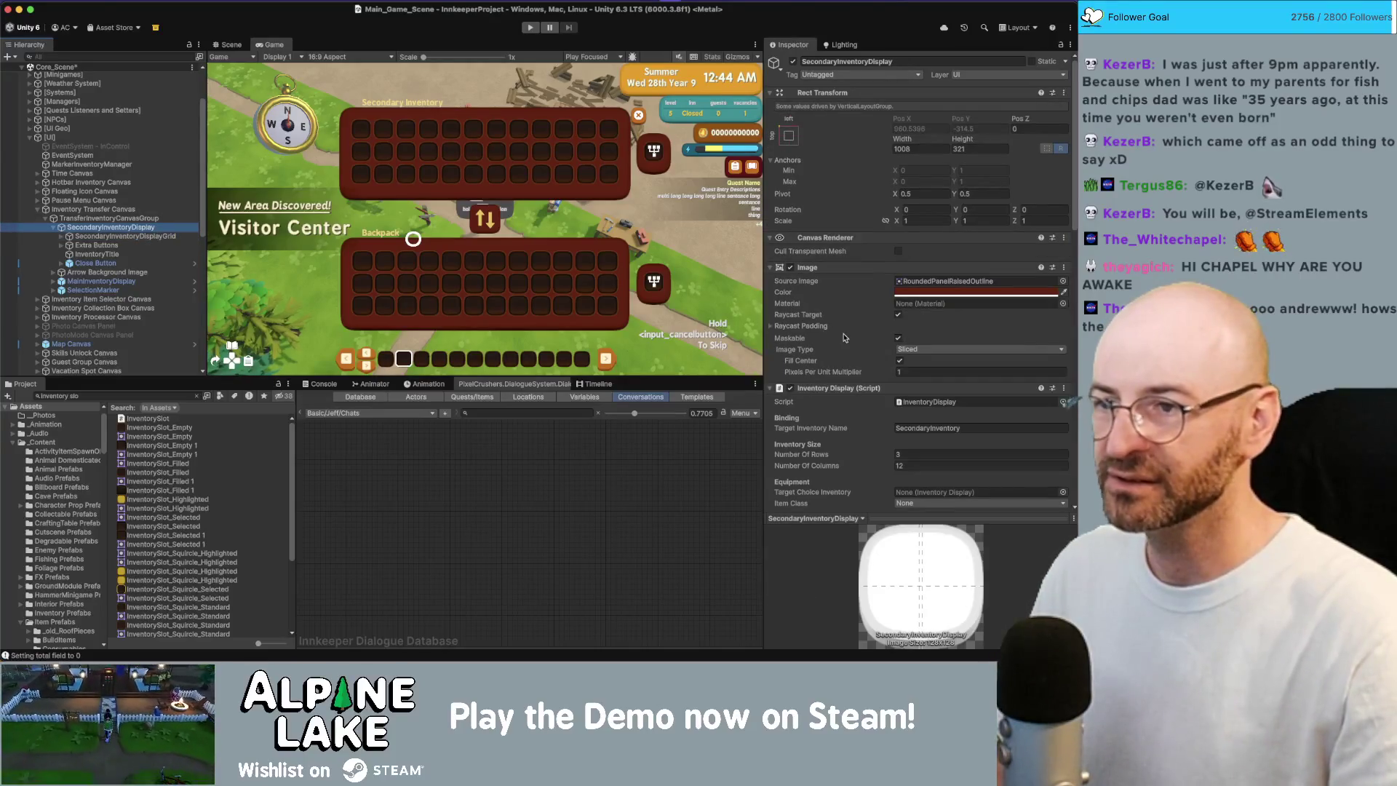
- Review MainInventoryDisplay's settings: 3 rows by 12 columns of 72x72 slots with 3-pixel margins
scroll(847, 341, "down", 1)
scroll(857, 348, "down", 5)
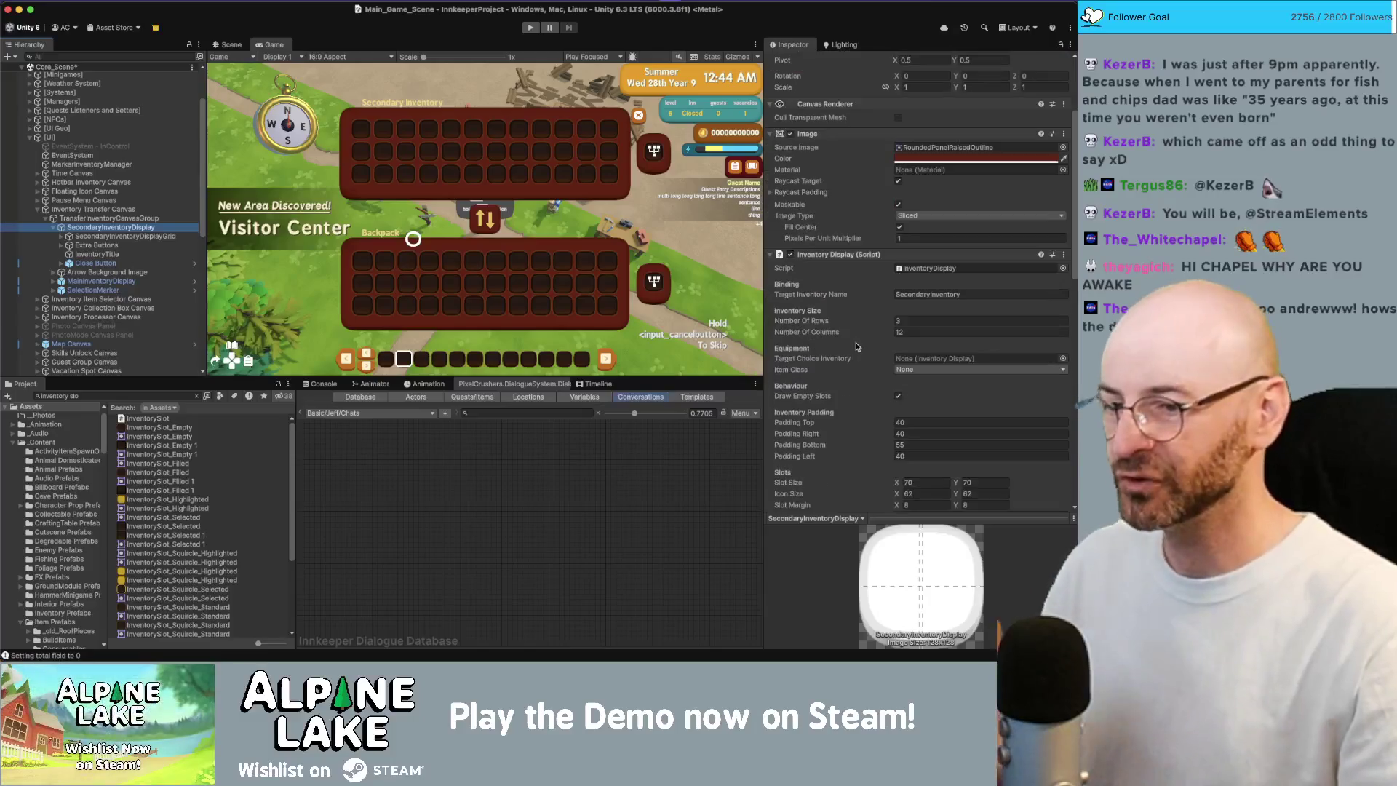
left_click(114, 282)
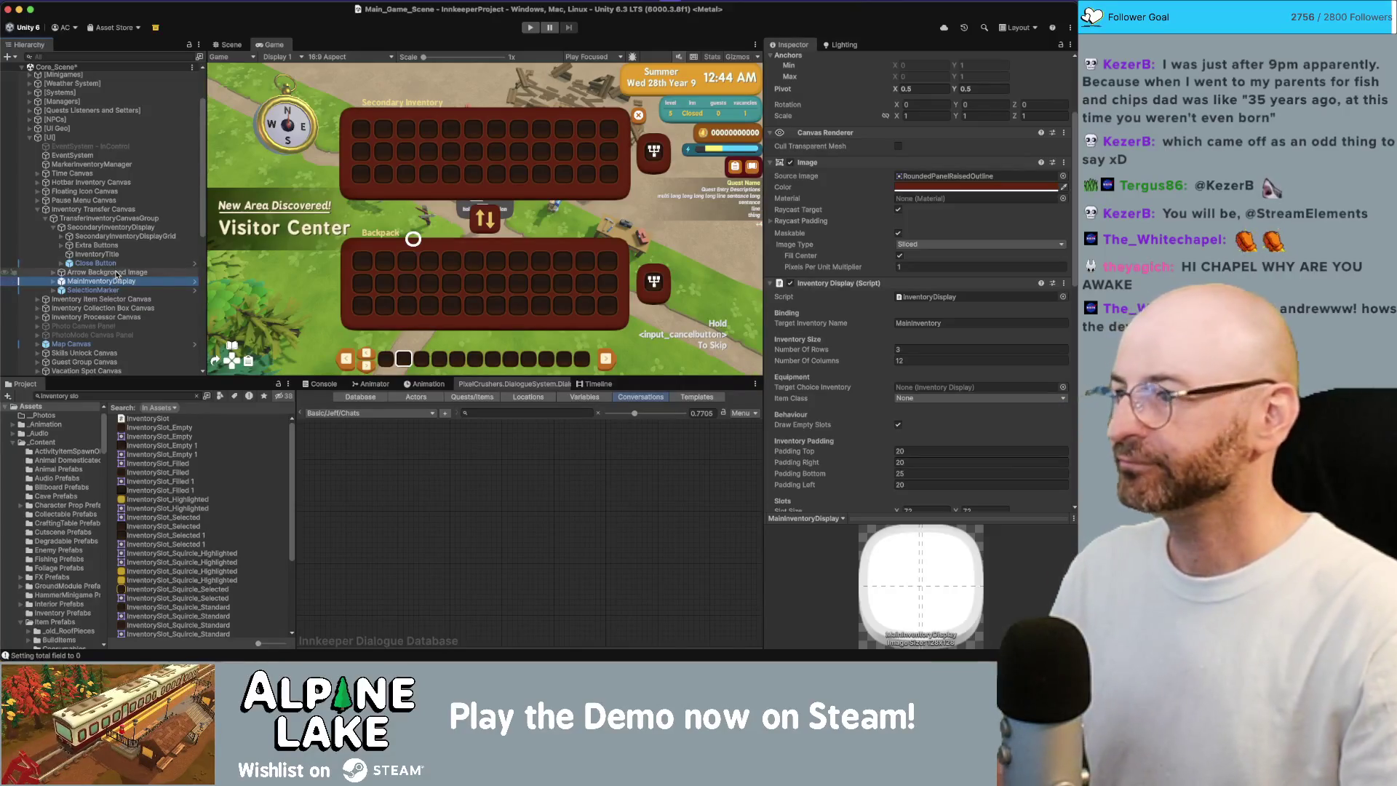
scroll(868, 452, "down", 1)
scroll(873, 436, "down", 1)
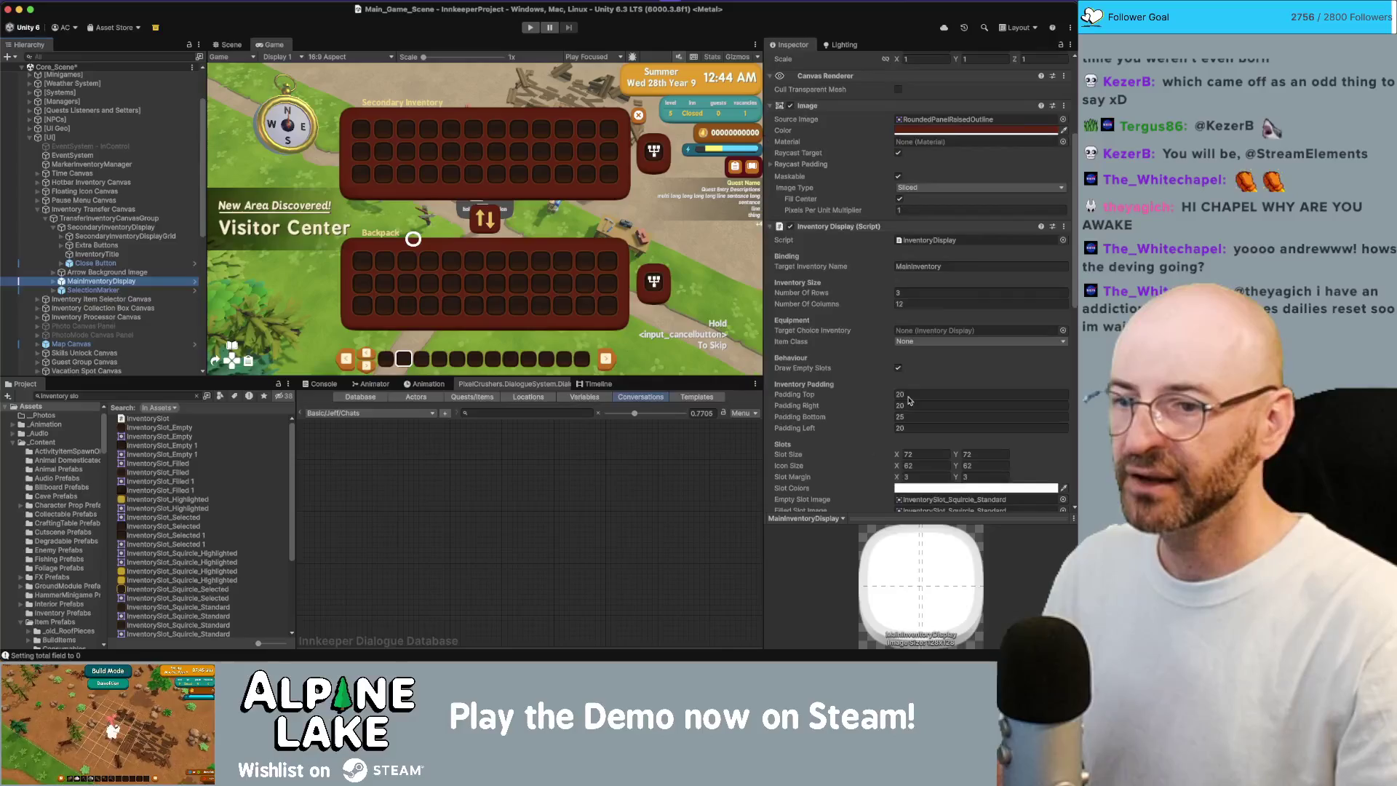
scroll(902, 393, "down", 1)
scroll(907, 382, "down", 1)
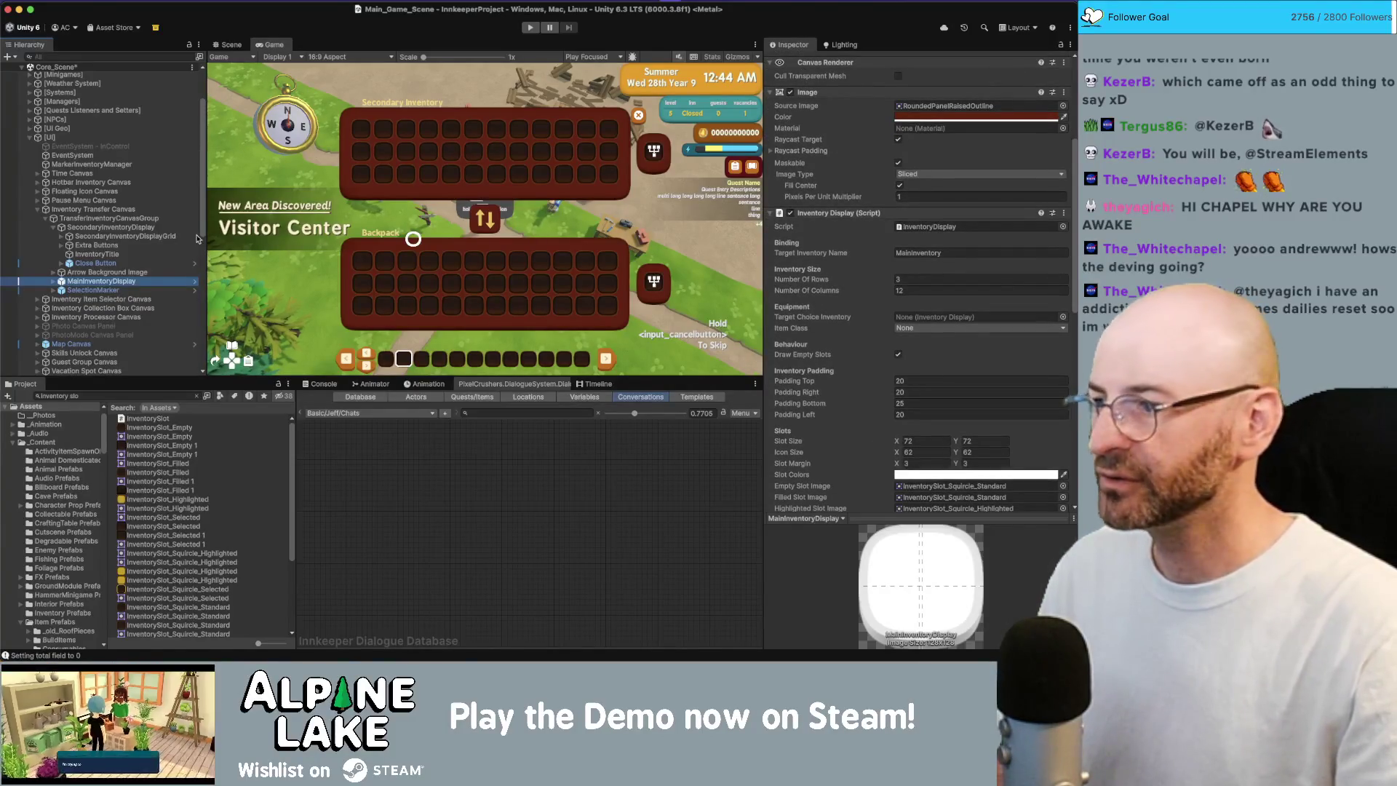
right_click(114, 285)
left_click(114, 285)
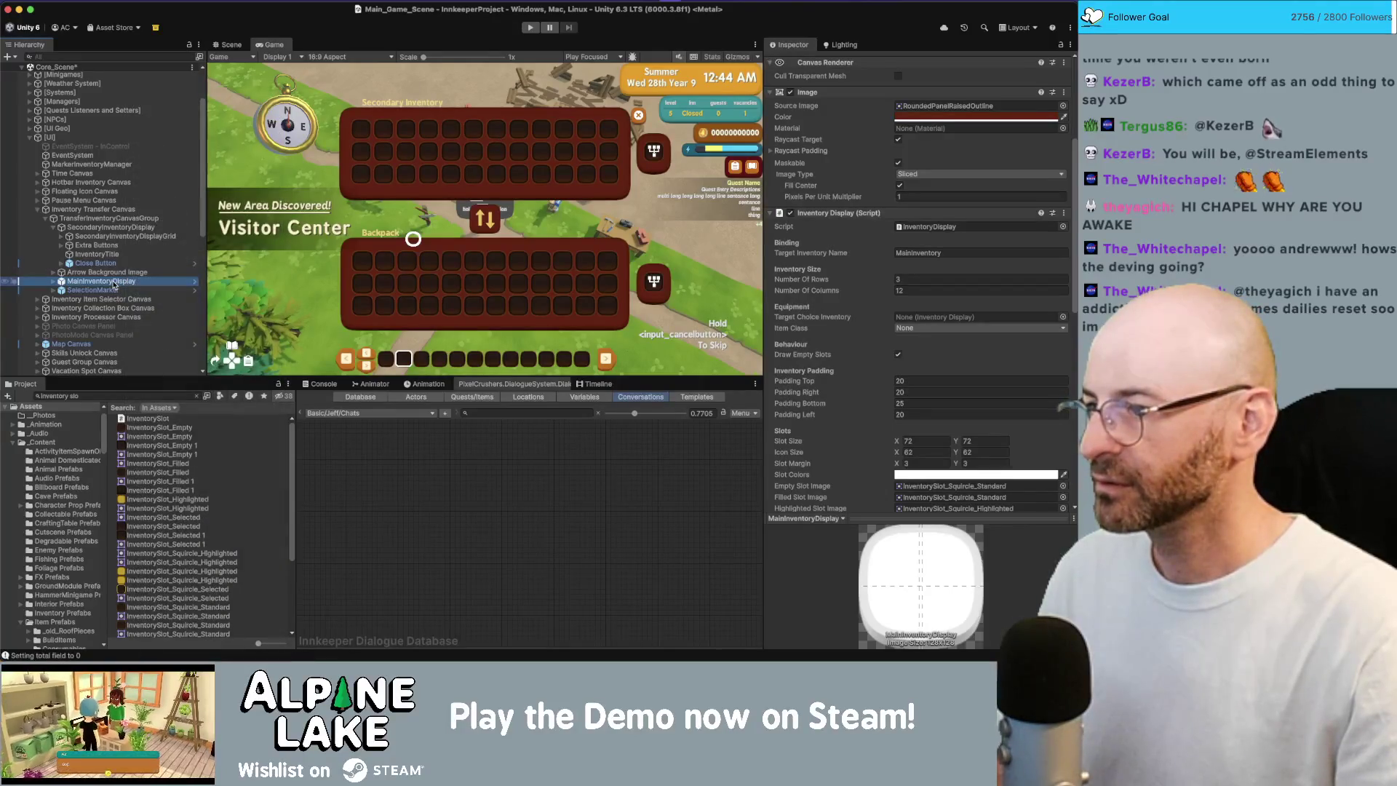
right_click(114, 285)
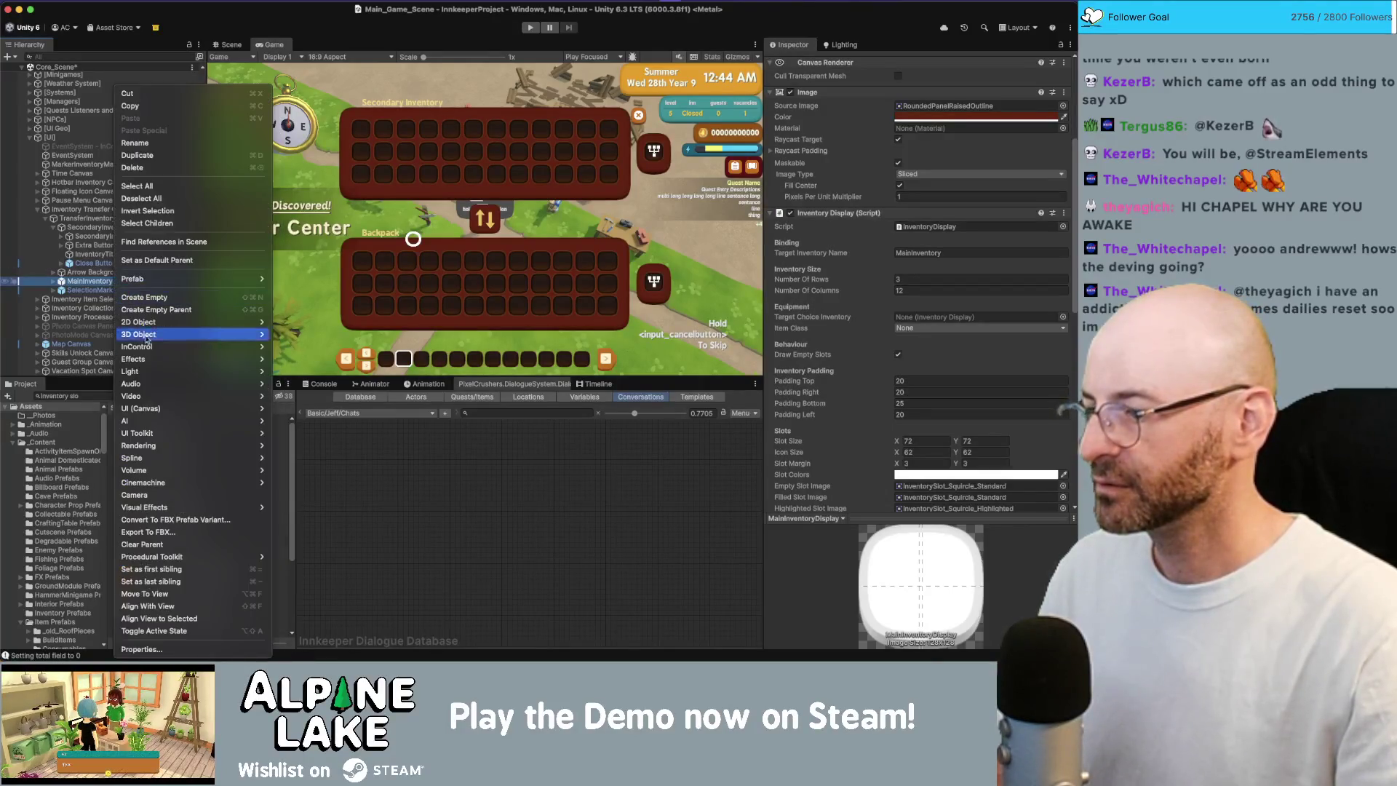
left_click(175, 648)
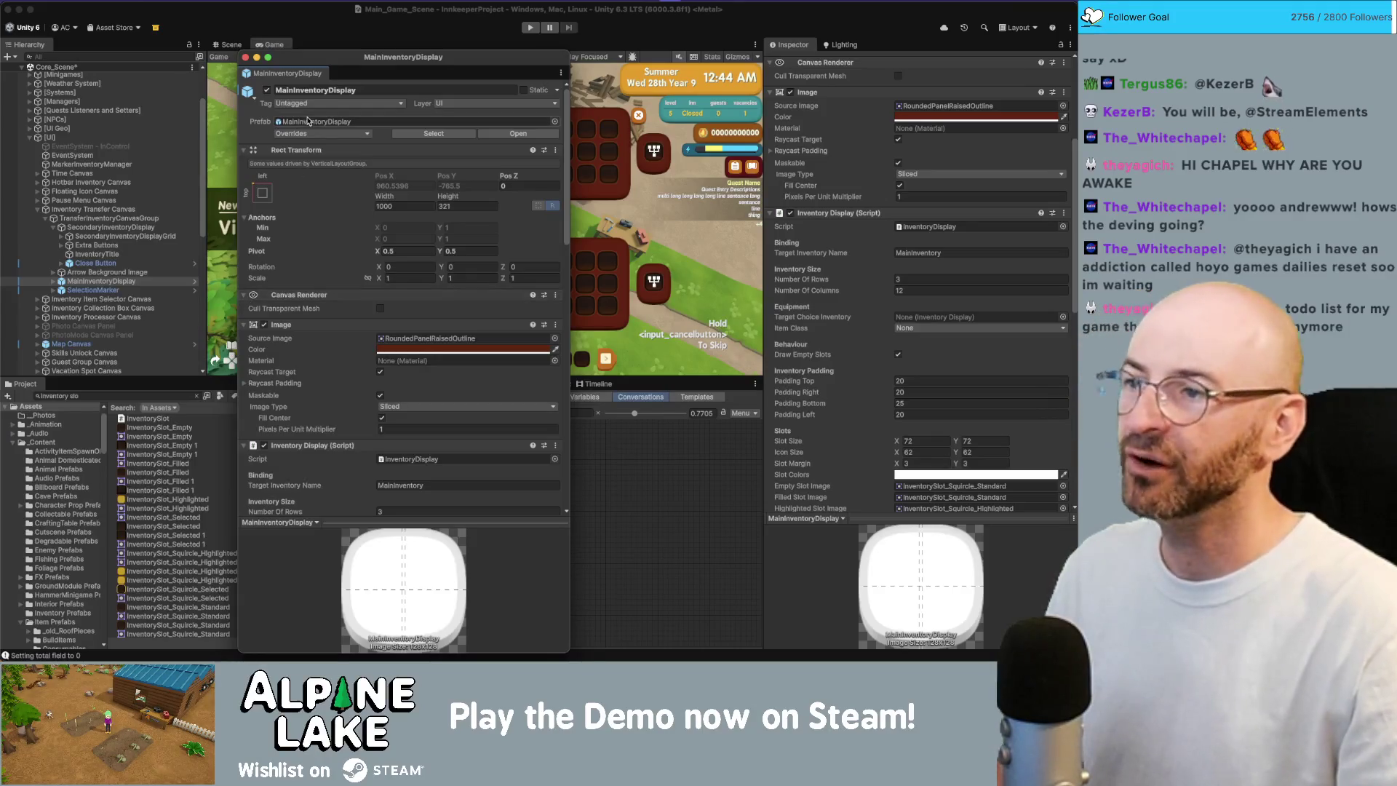
left_click_drag(347, 61, 401, 45)
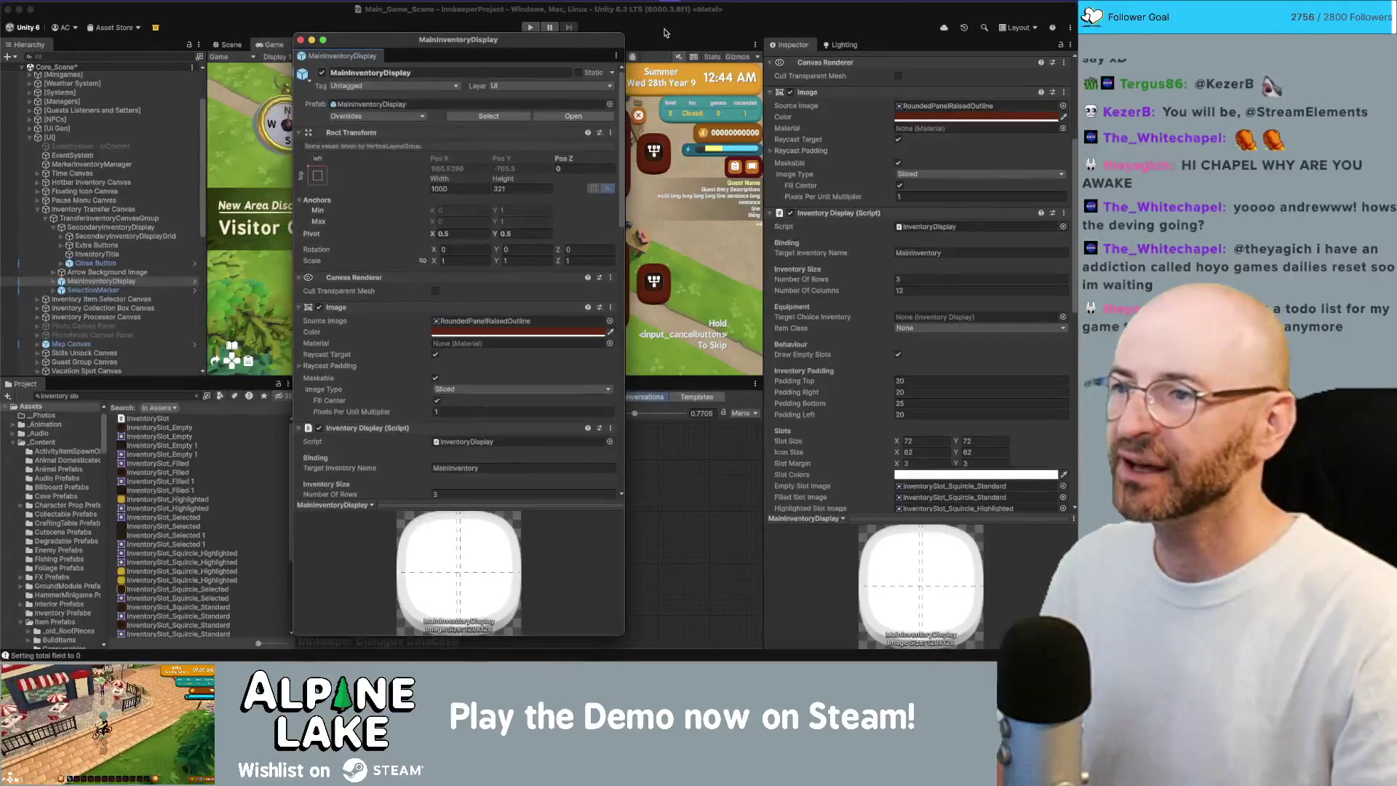
key("ctrl+Up")
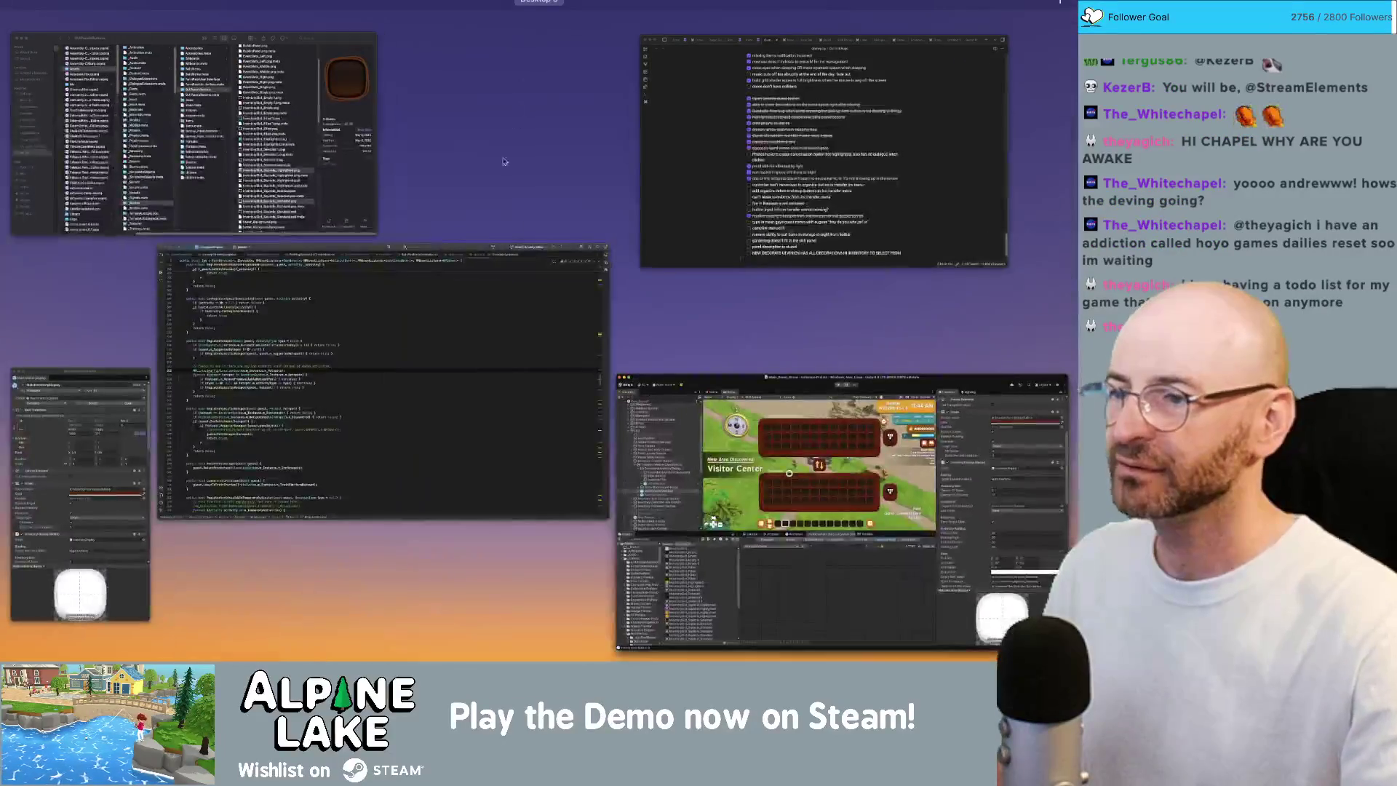
left_click(77, 521)
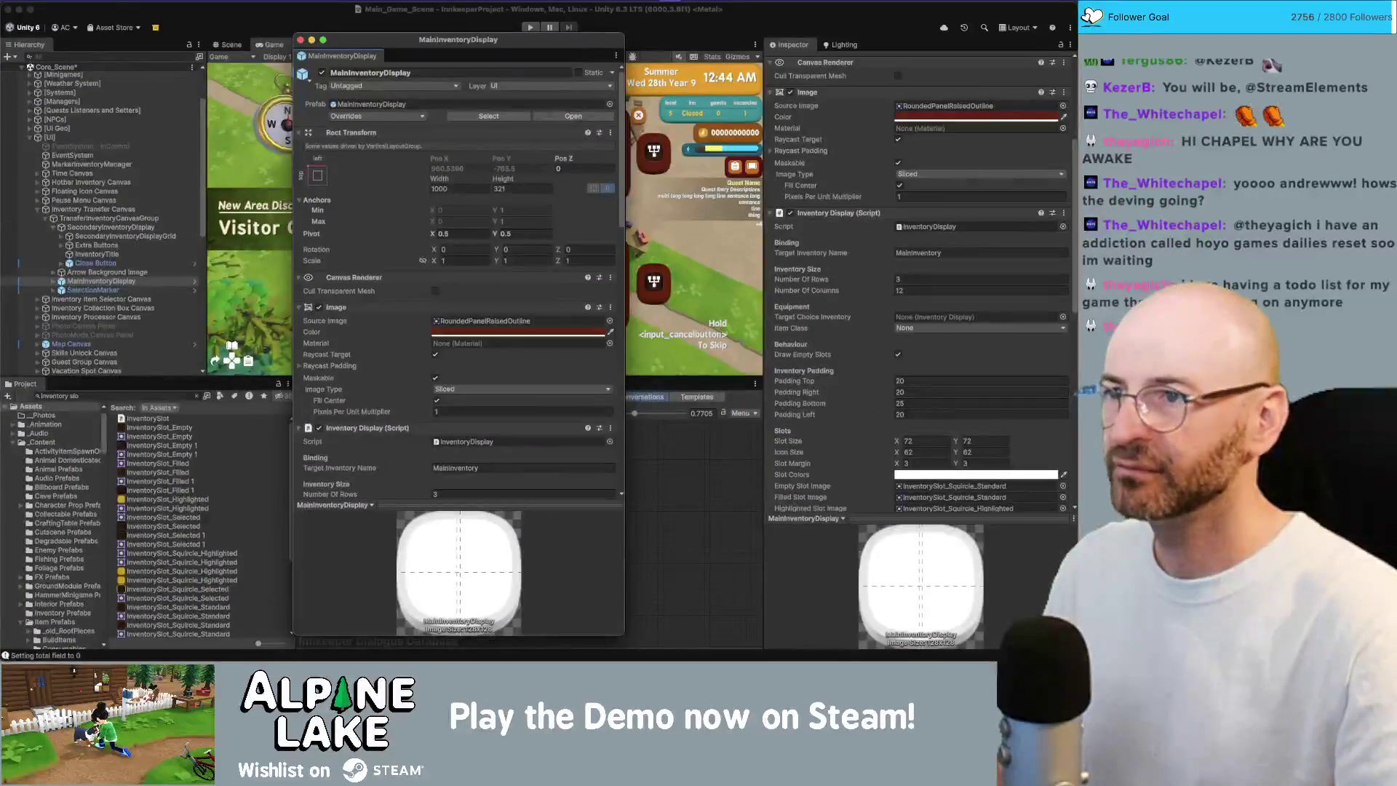
left_click(408, 232)
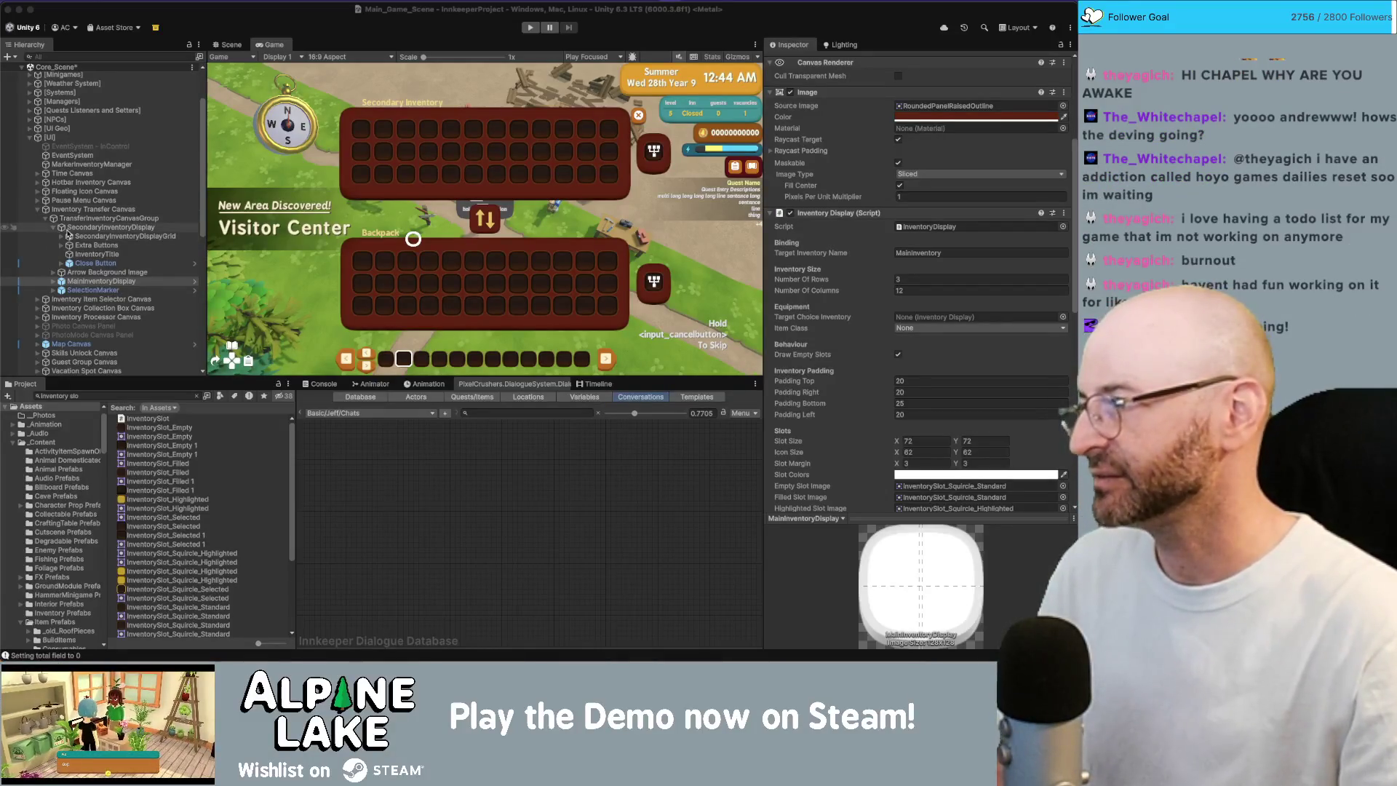
- Select SecondaryInventoryDisplay and set its padding to top 20, right 20, bottom 25, left 20
left_click(53, 232)
left_click(53, 232)
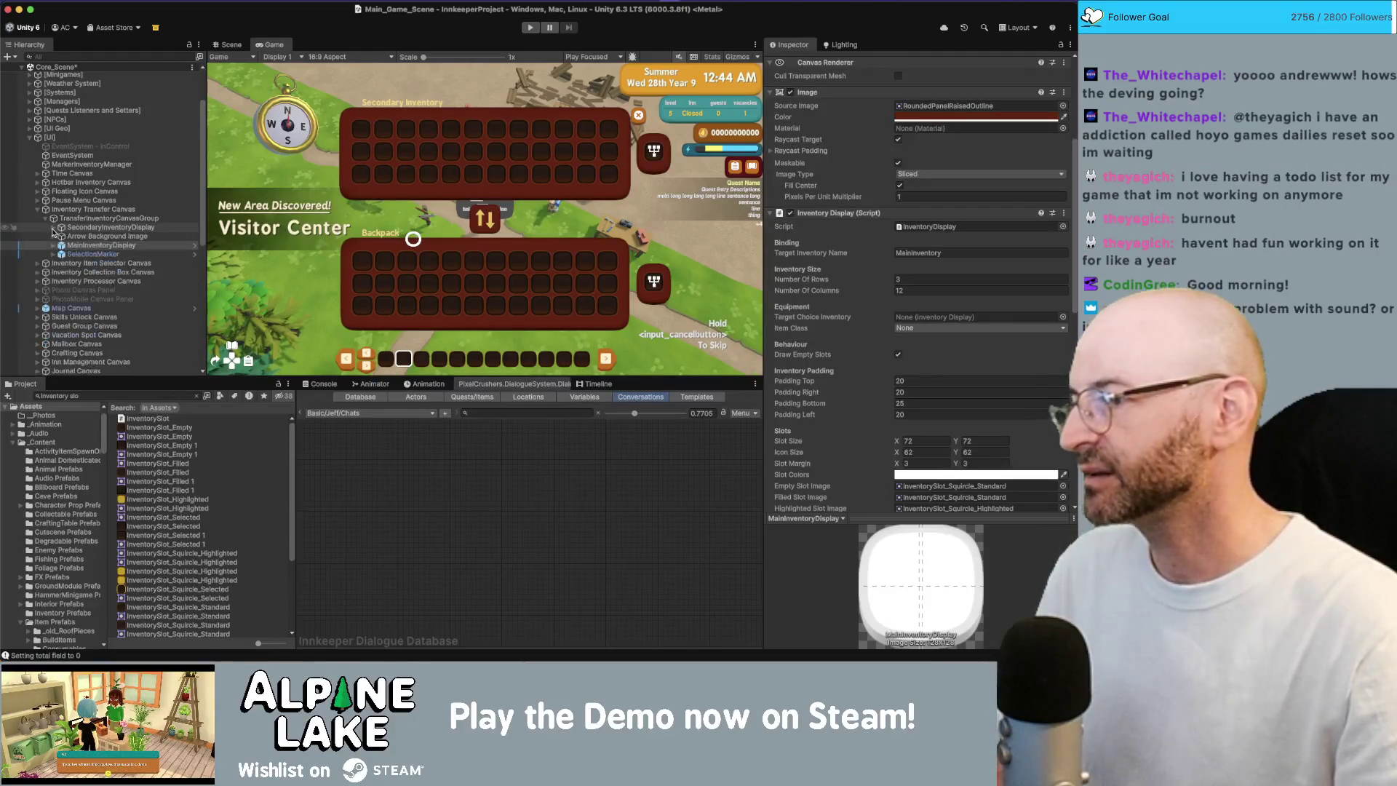
left_click(53, 231)
left_click(109, 227)
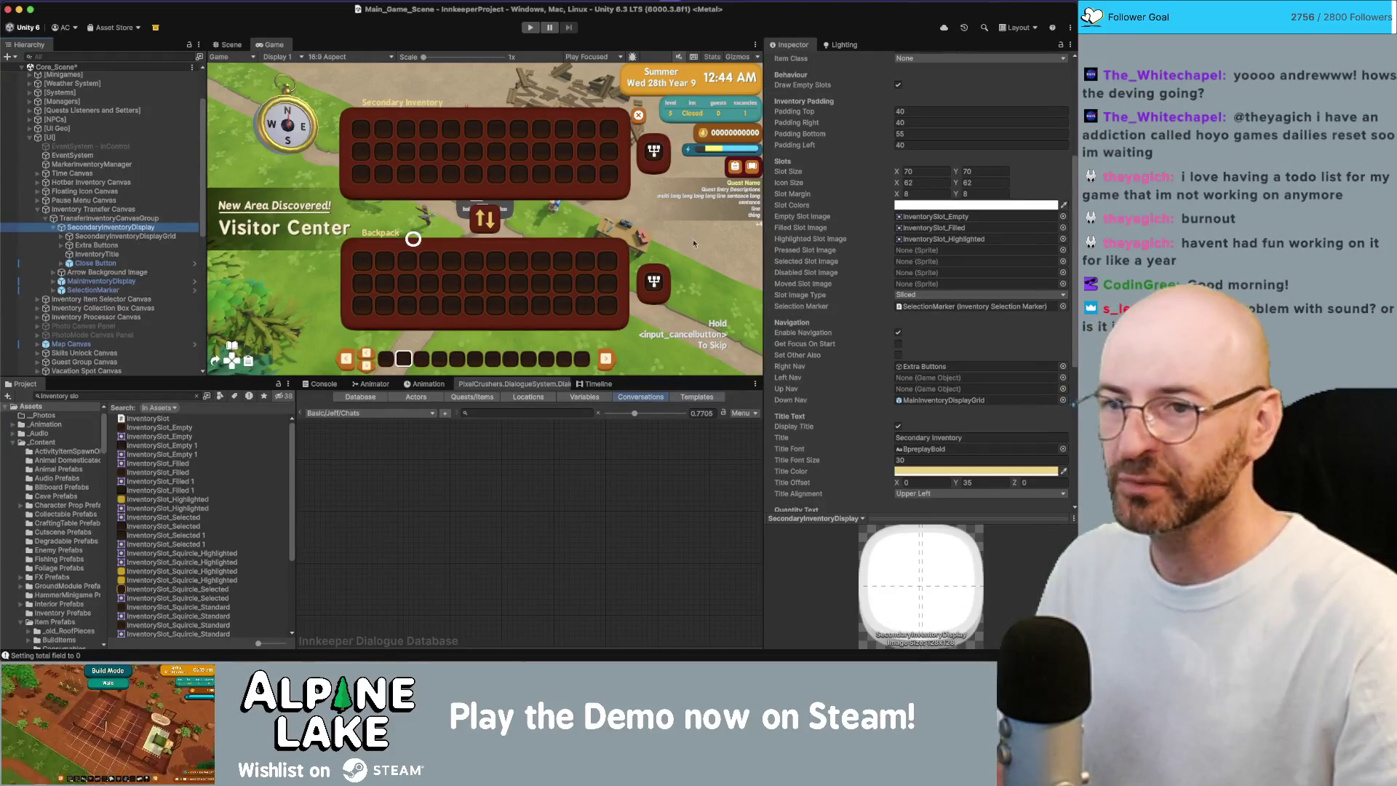
left_click(934, 112)
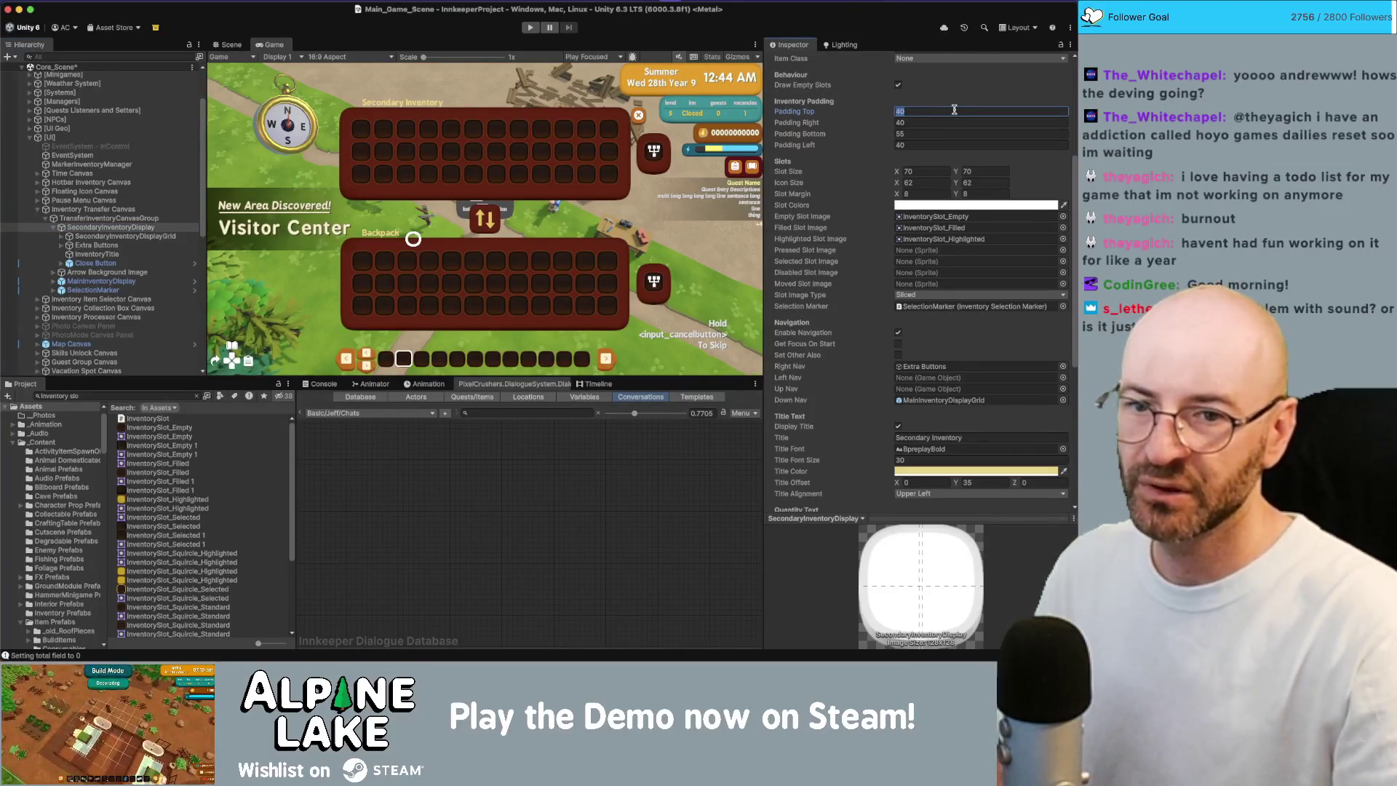
type("20")
key("Tab")
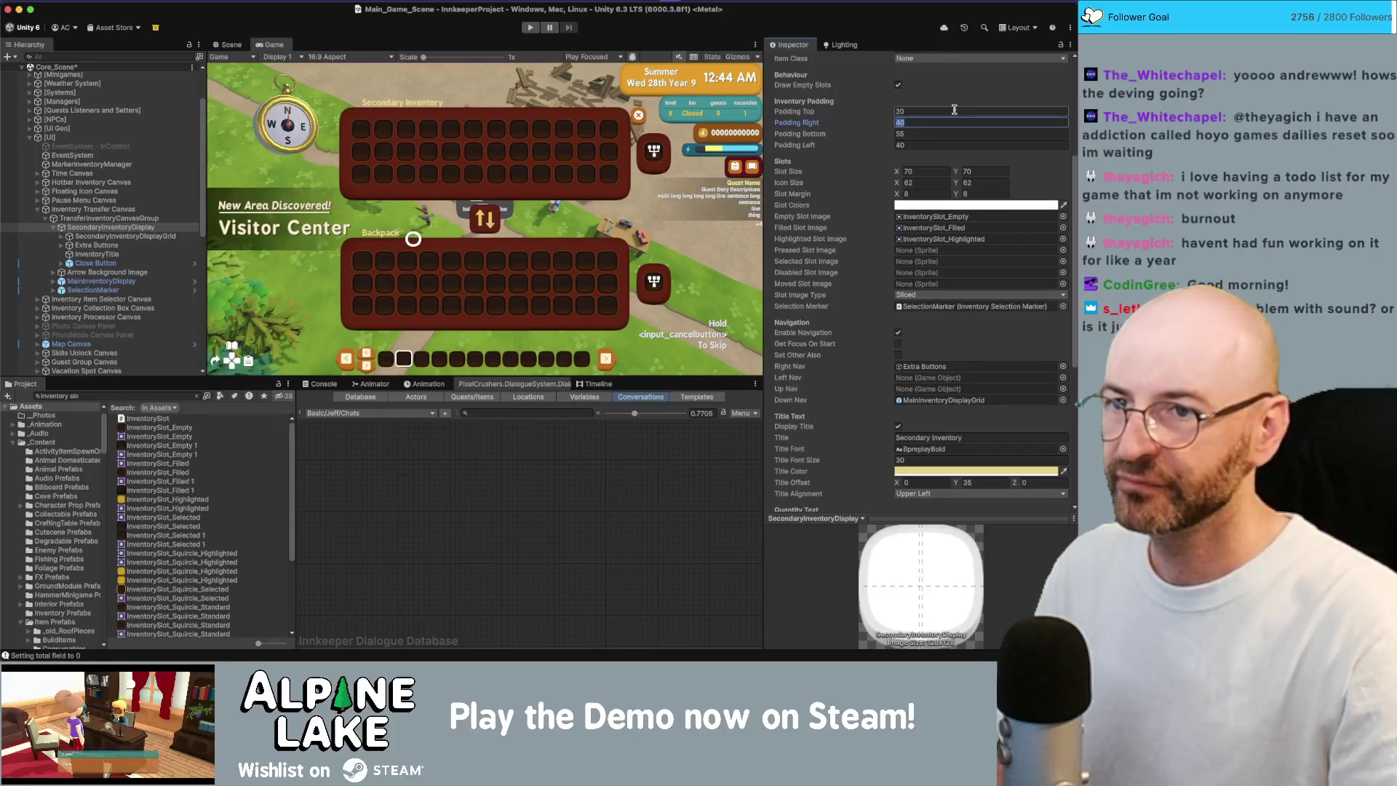
key("Tab")
type("25")
key("Tab")
type("20")
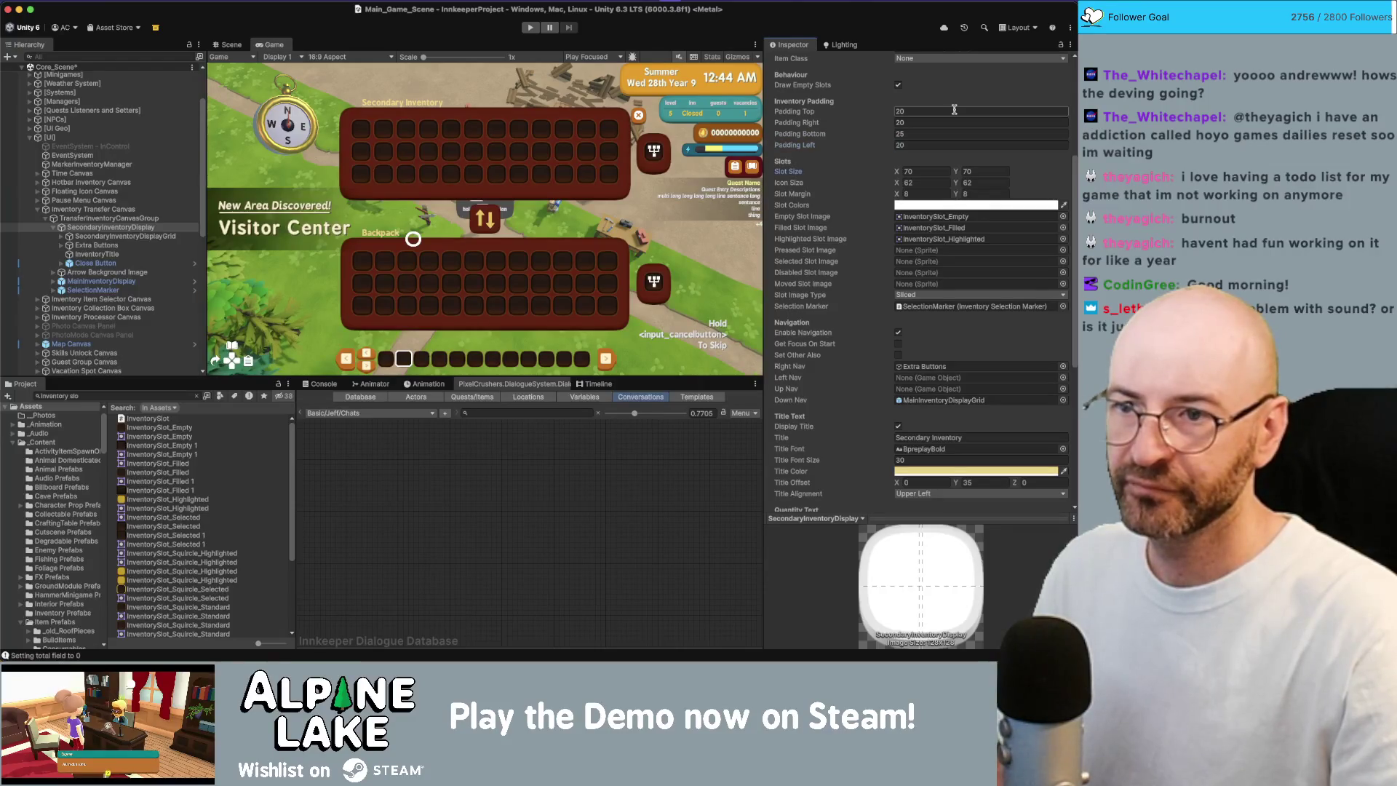
key("Tab")
- Set slot width 72 and slot margin X and Y to 3, then run the auto panel setup
type("72")
key("Tab")
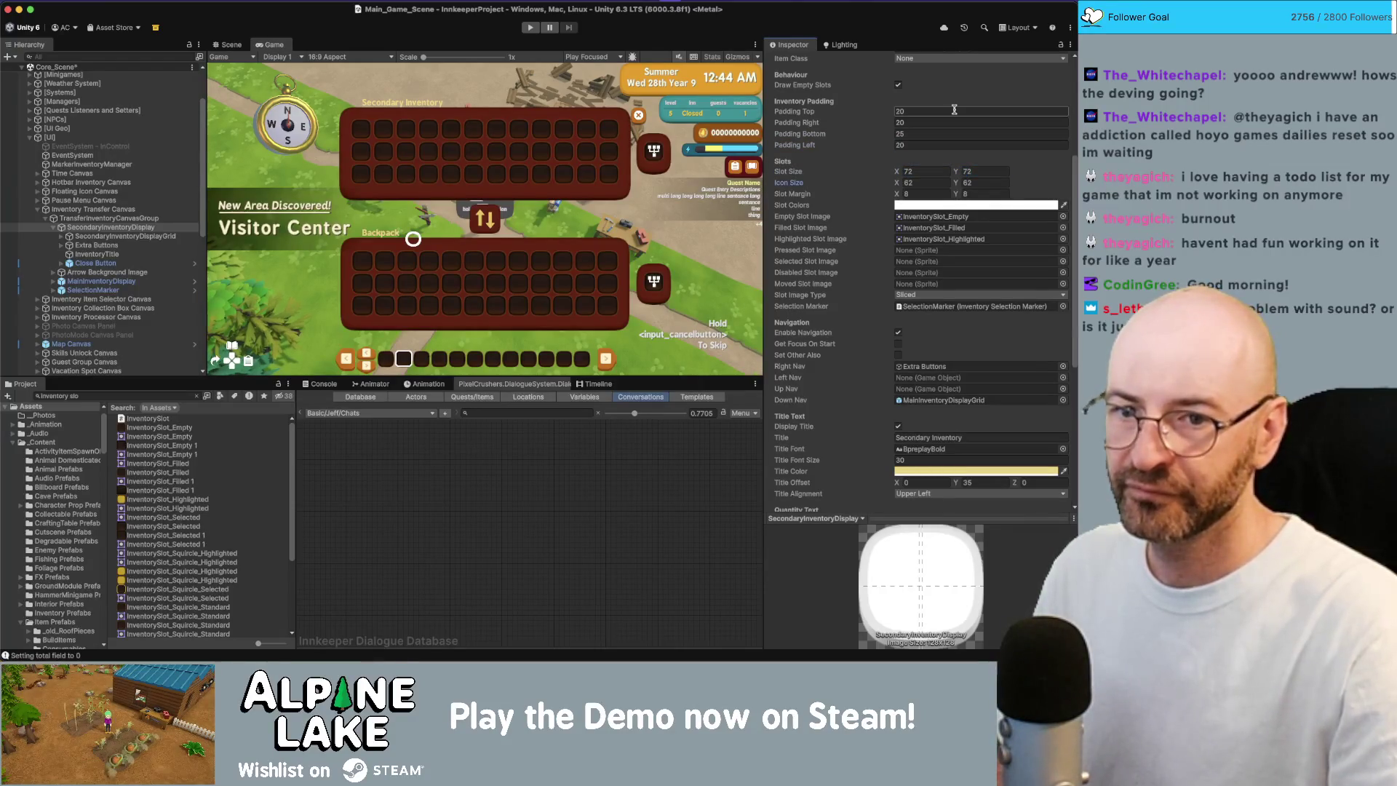
key("Tab")
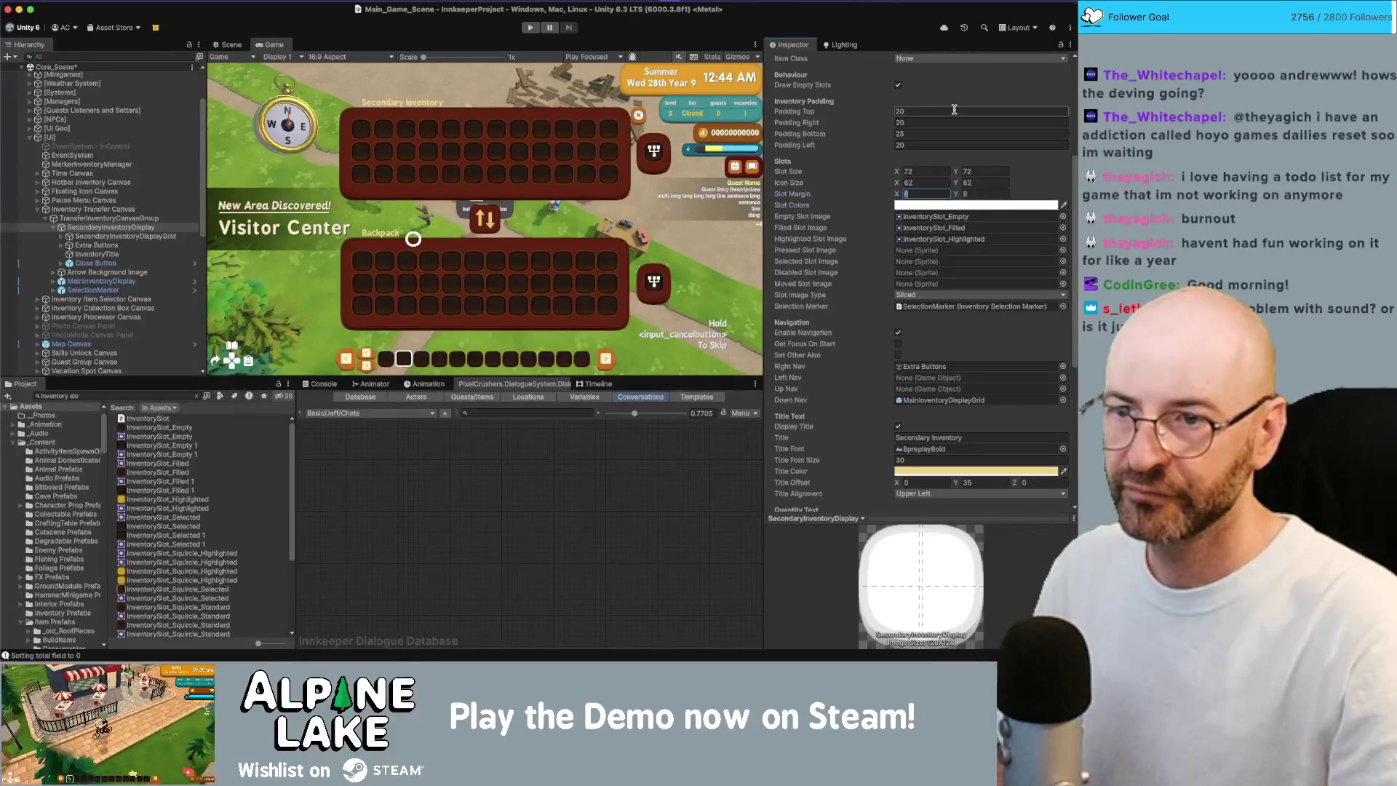
type("3")
key("Tab")
type("3")
key("Tab")
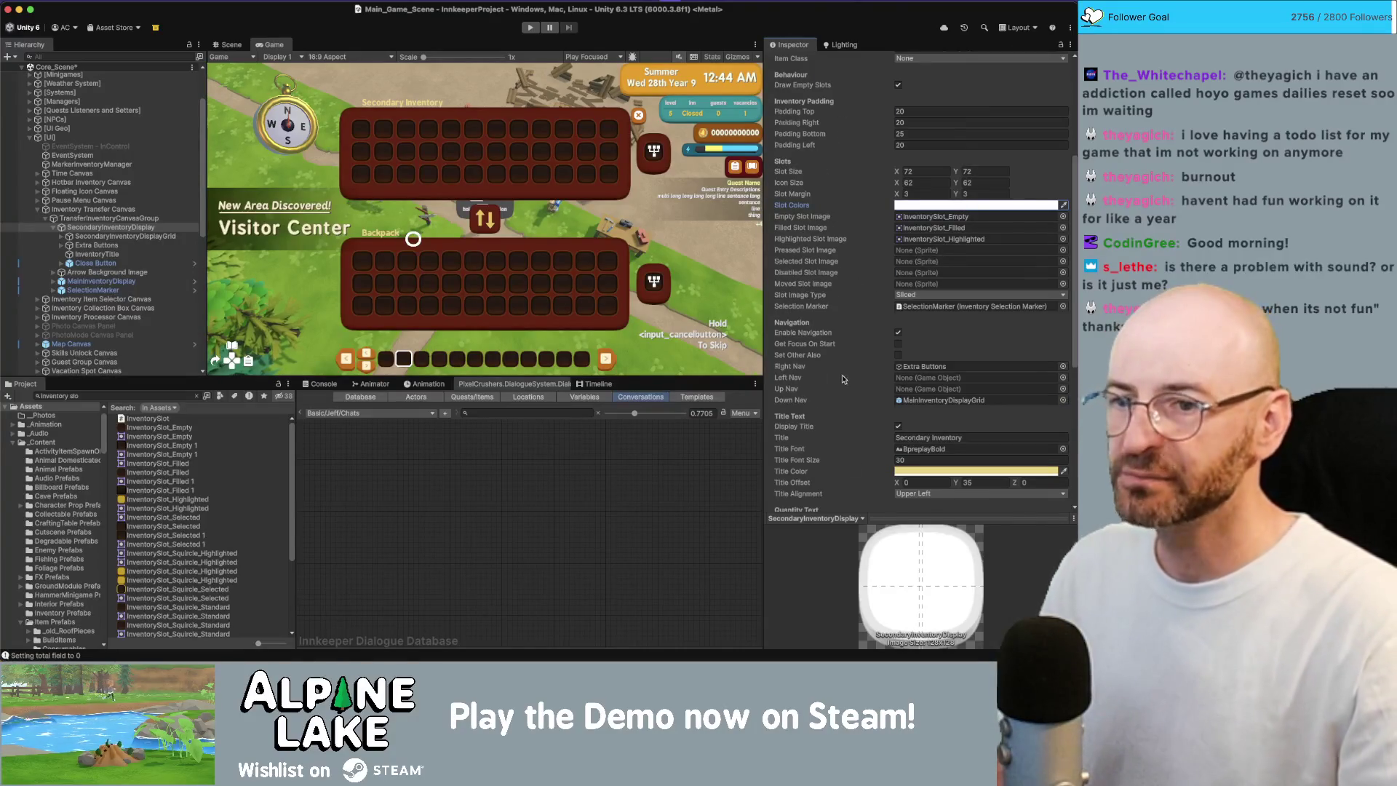
scroll(842, 375, "down", 5)
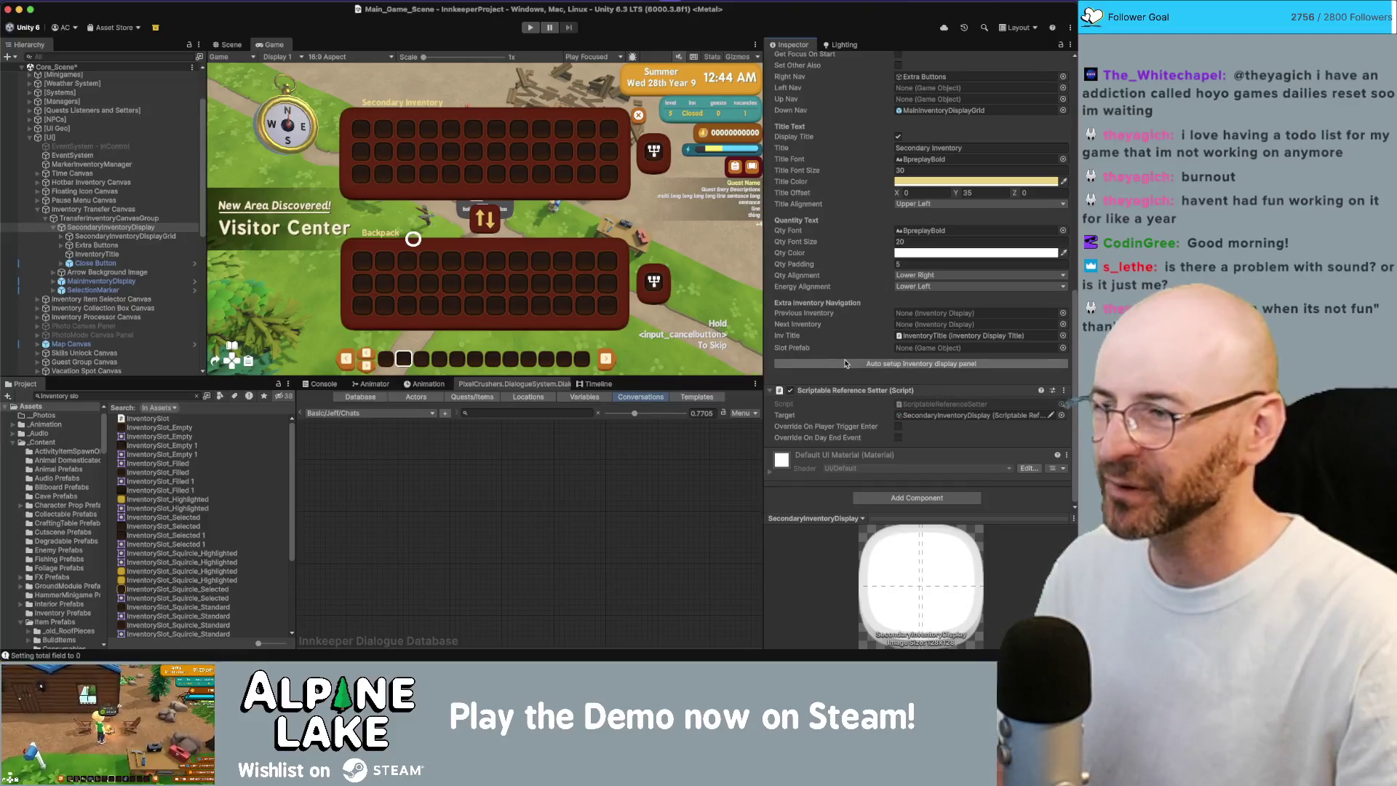
left_click(846, 360)
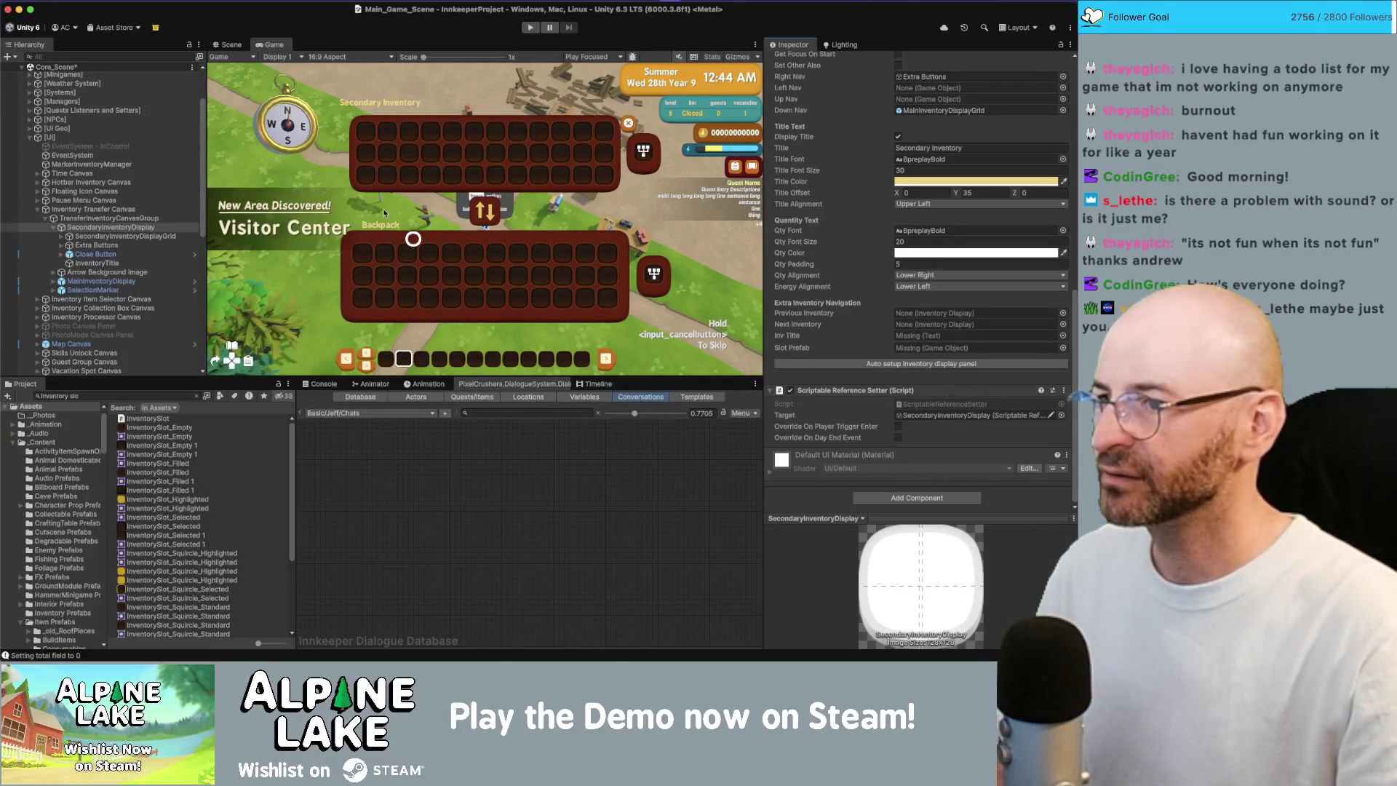
- Compare MainInventoryDisplay, reselect SecondaryInventoryDisplay, then open the MainInventoryDisplay prefab in Prefab Mode
left_click(99, 283)
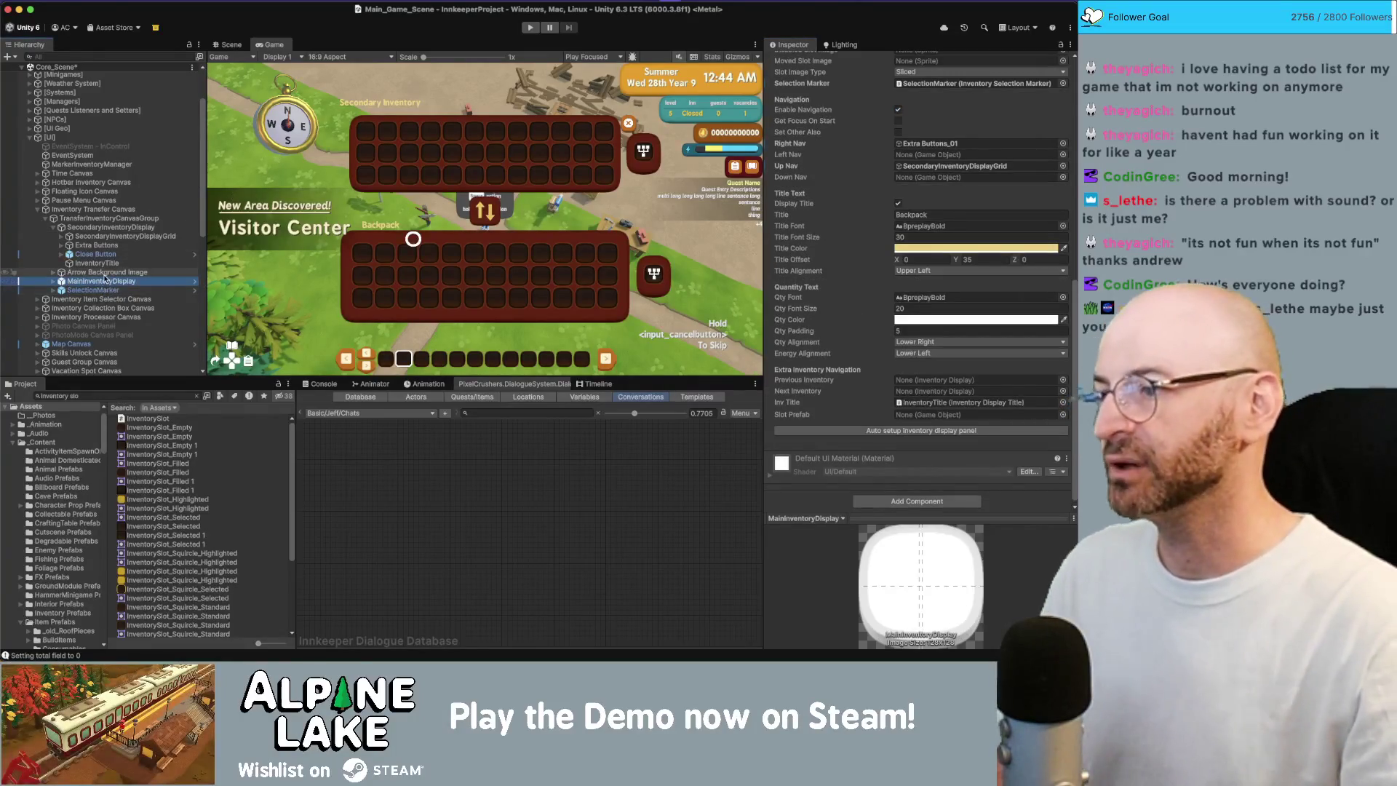
left_click(113, 237)
left_click(113, 228)
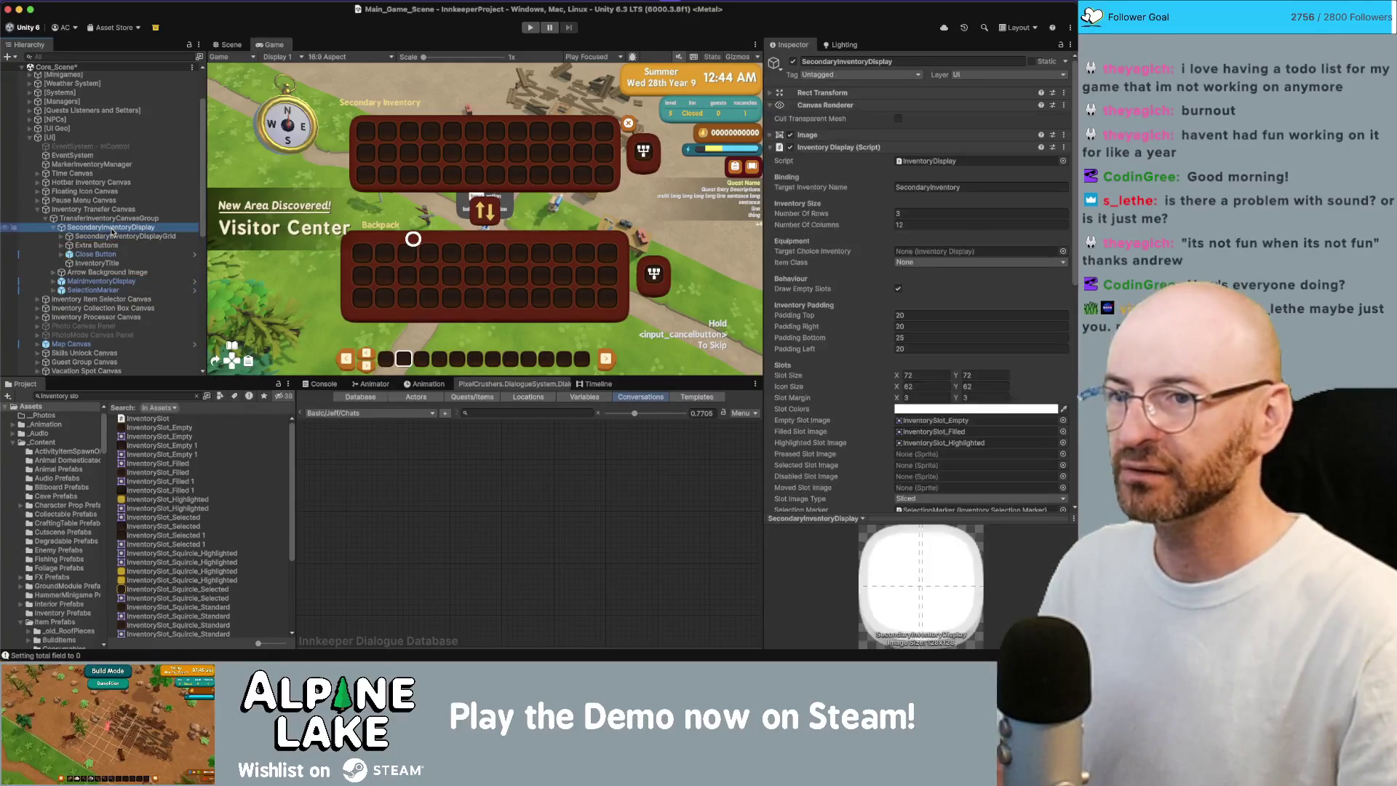
left_click(195, 283)
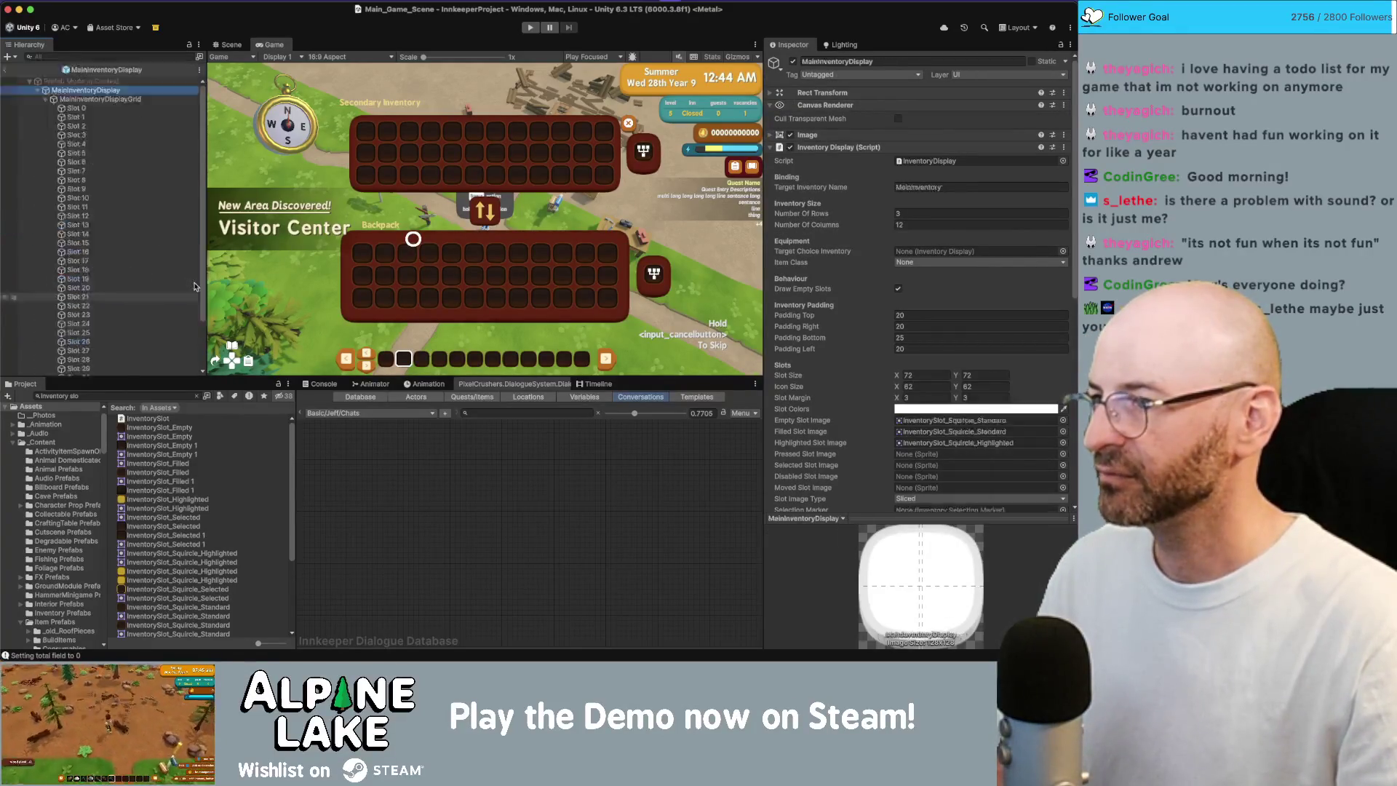
- Frame the MainInventoryDisplayGrid Backpack panel in the Scene view, then review the MainInventoryDisplay root's settings
left_click(47, 100)
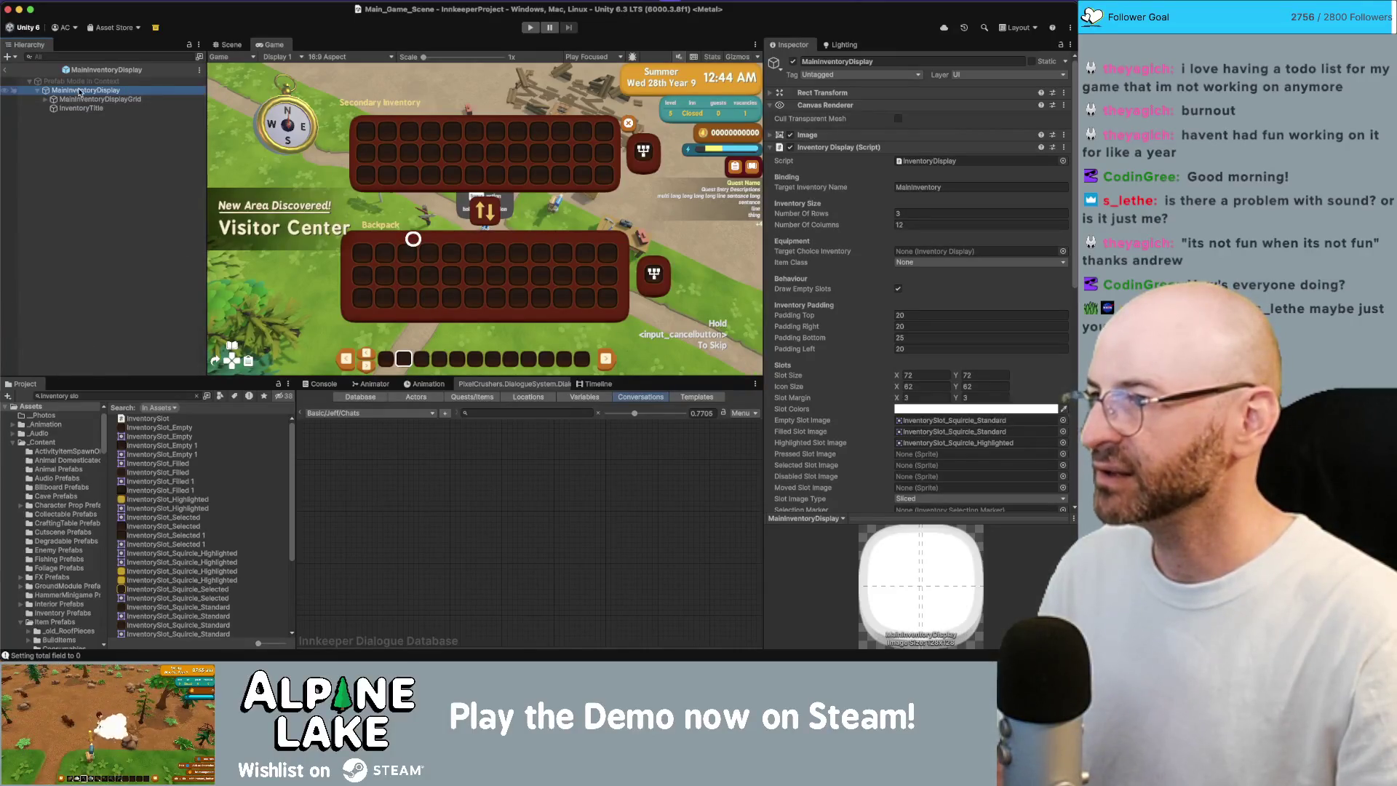
left_click(232, 45)
left_click(109, 99)
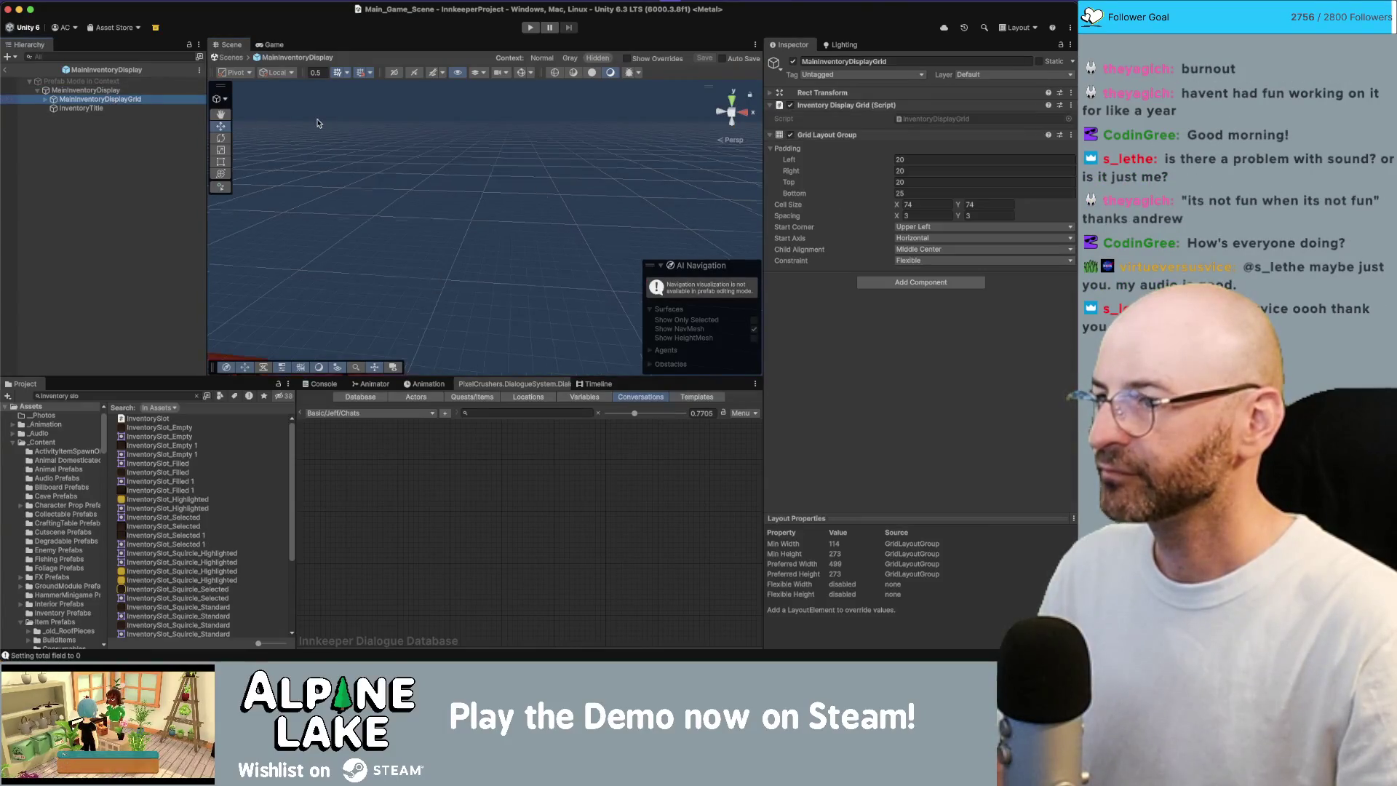
key("f")
left_click(85, 90)
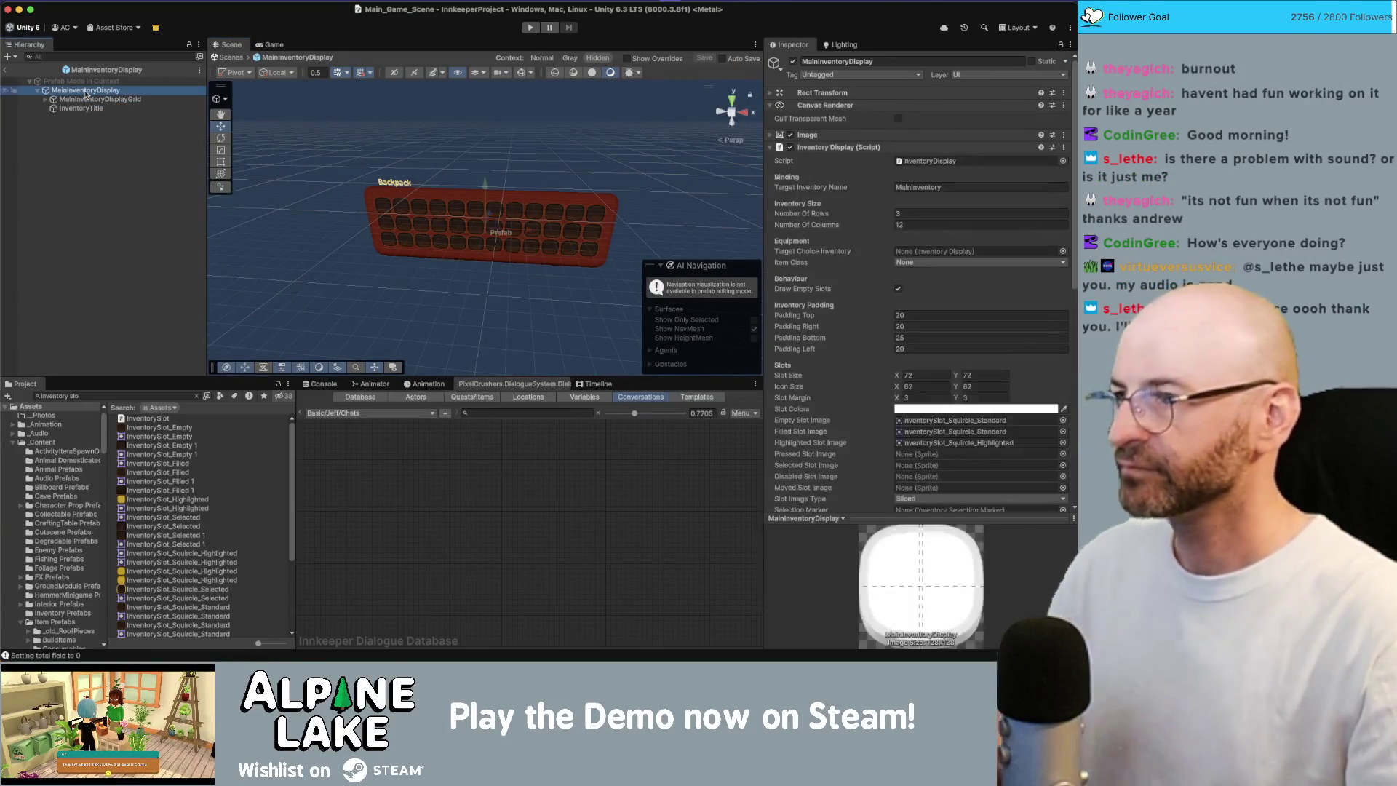
scroll(830, 338, "down", 10)
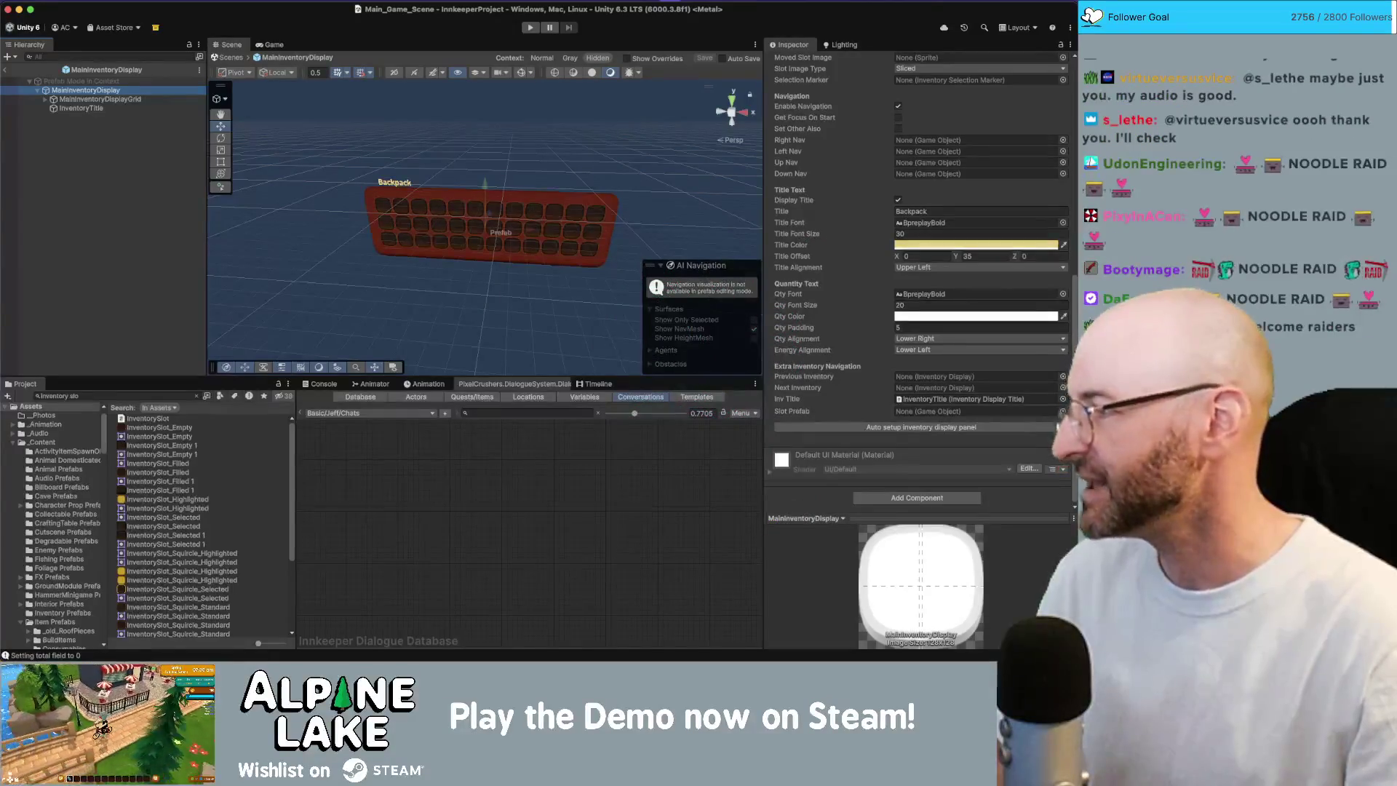
key("super+Tab")
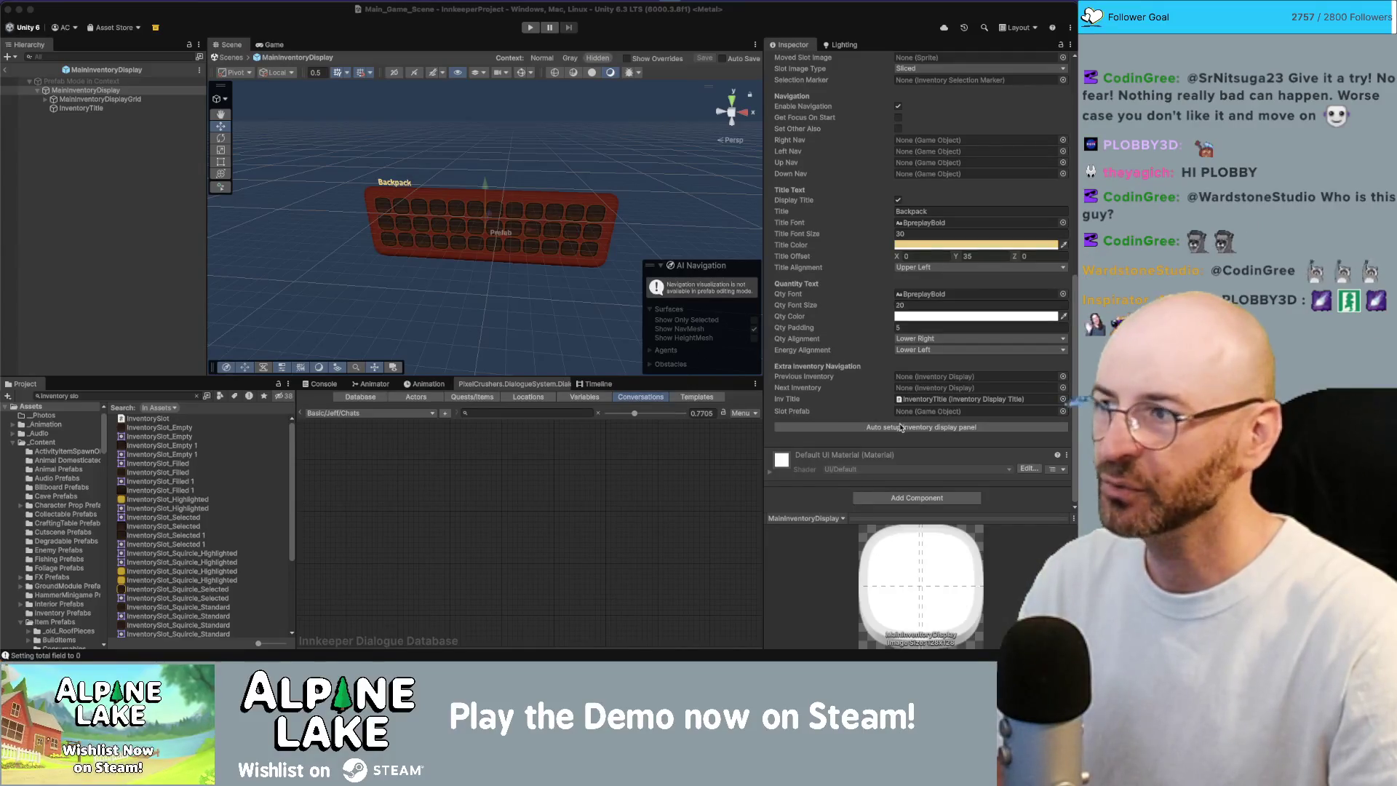
left_click(151, 100)
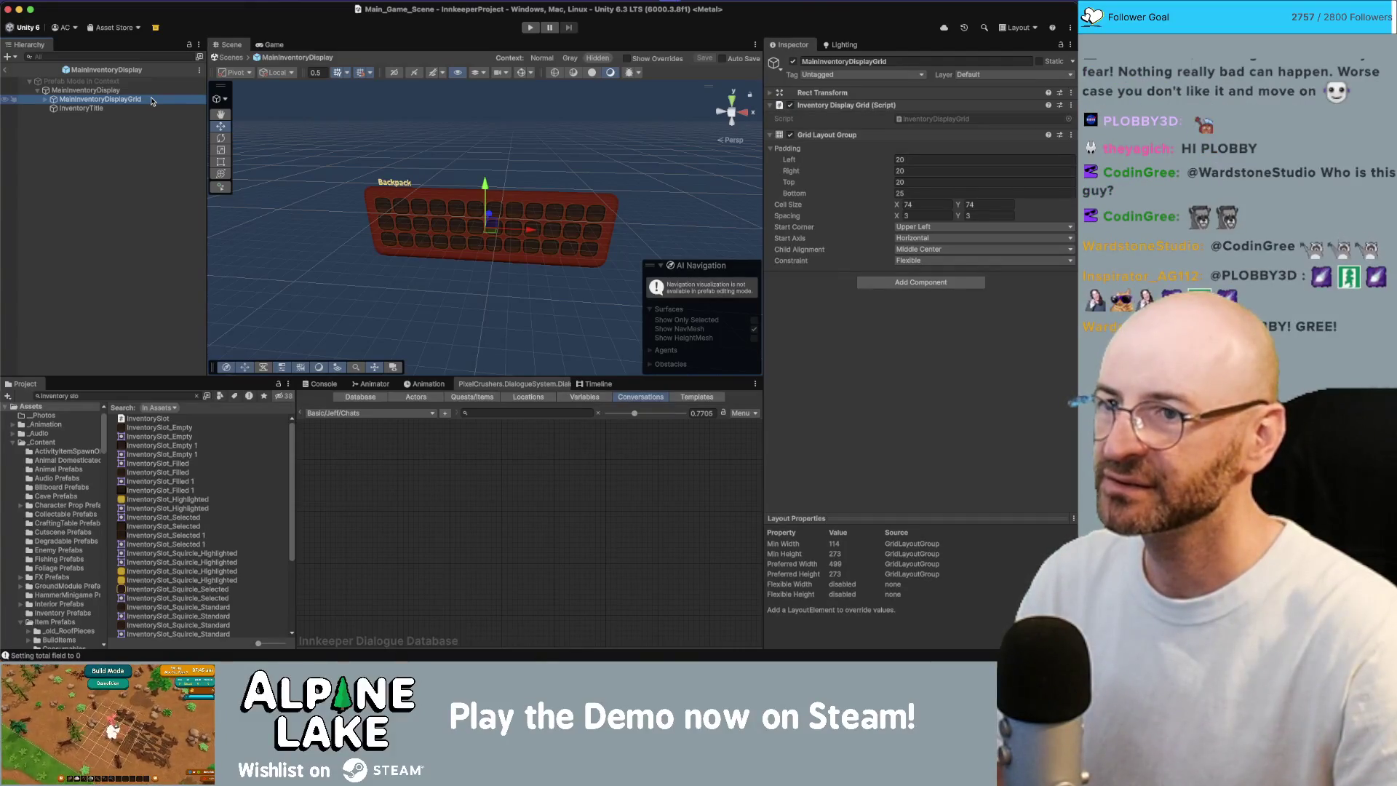
- Select the MainInventoryDisplay root and exit Prefab Mode back to the main scene
key("Up")
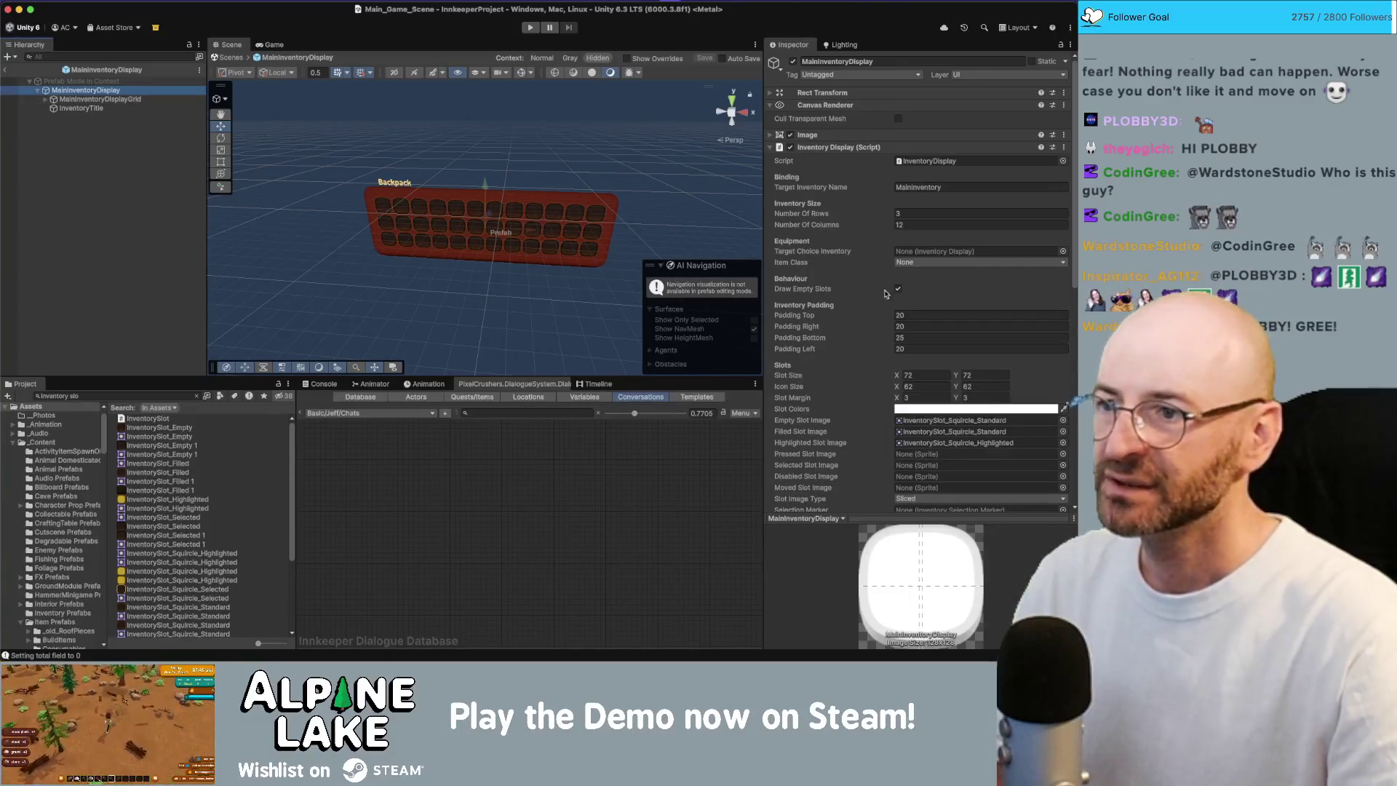
left_click(6, 74)
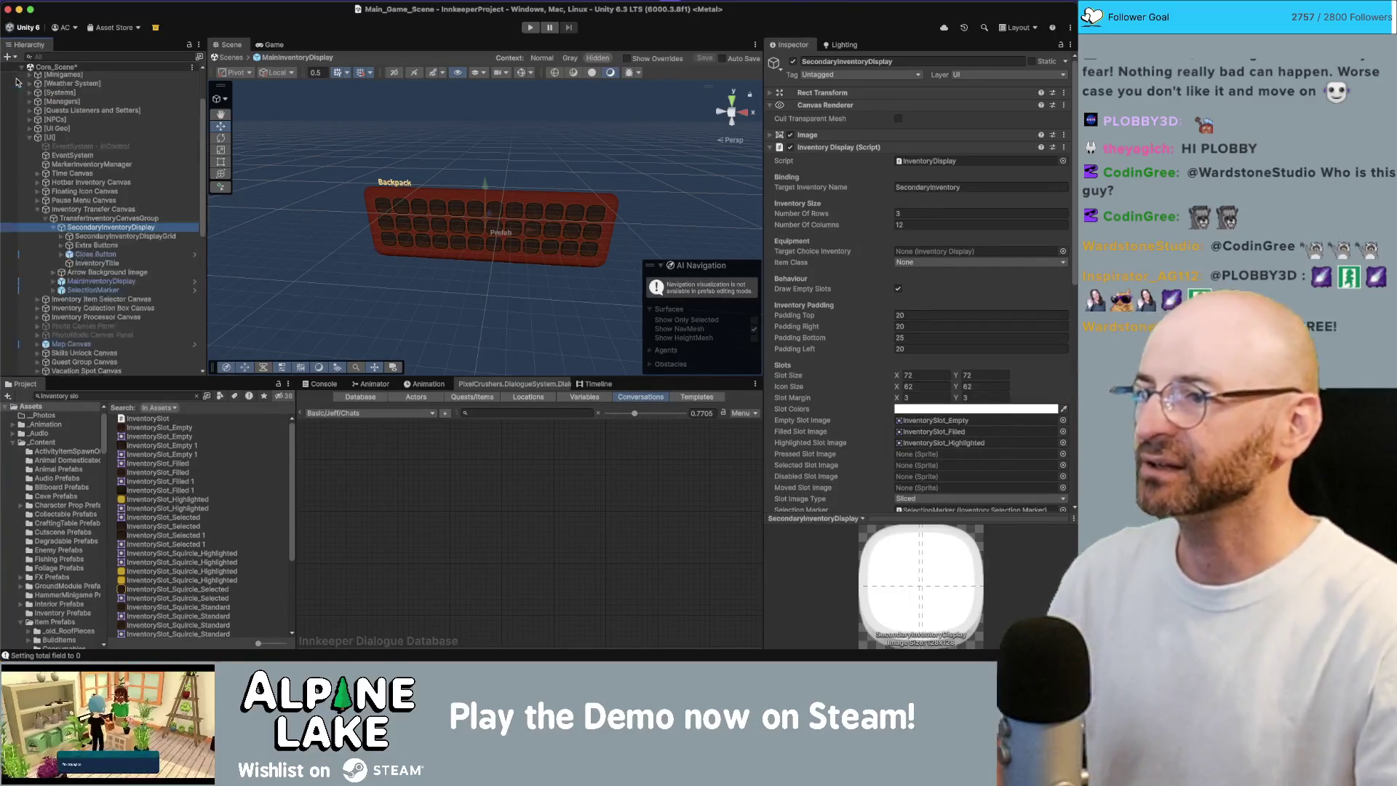
left_click(129, 219)
- Select and frame SecondaryInventoryDisplay, then set padding Top 40, Right 40, Bottom 45, Left 40
left_click(131, 226)
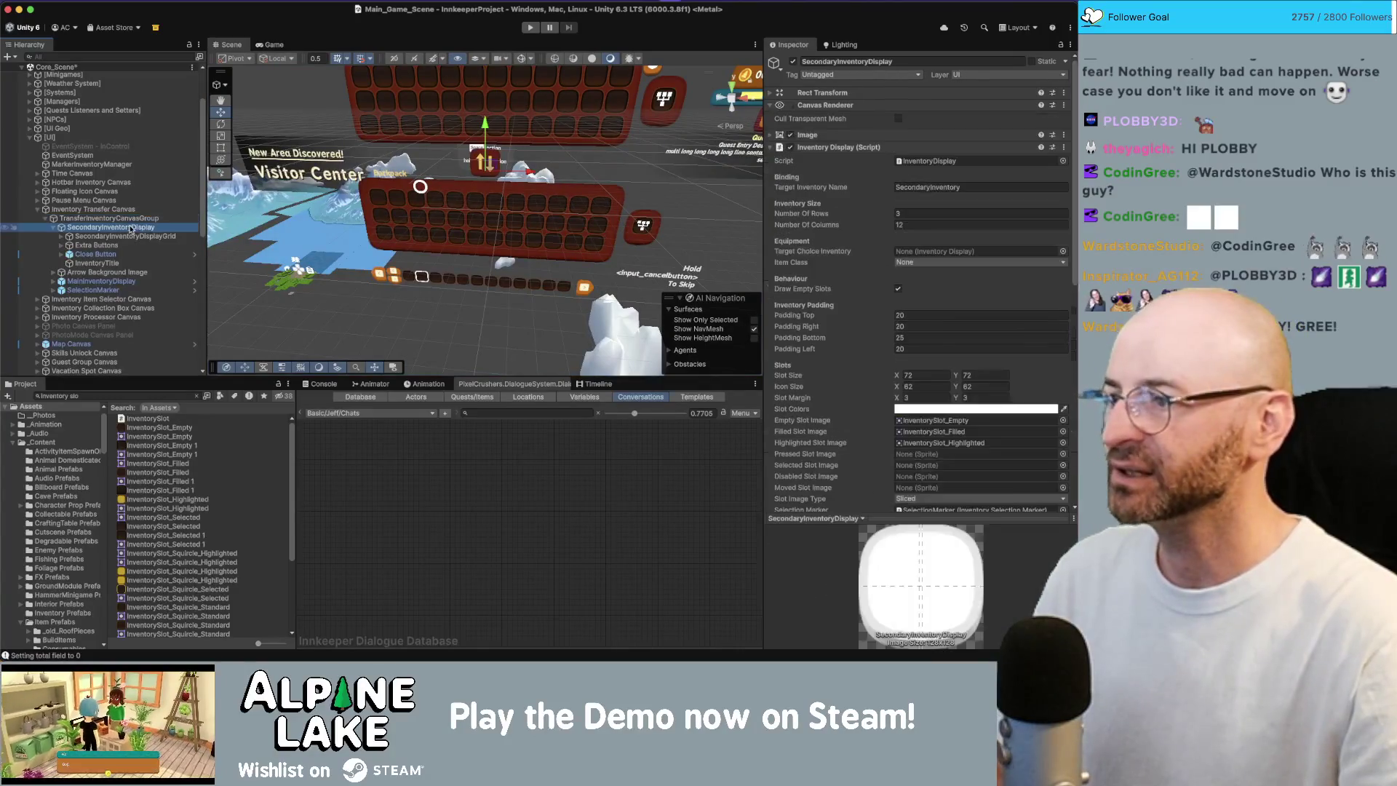
key("f")
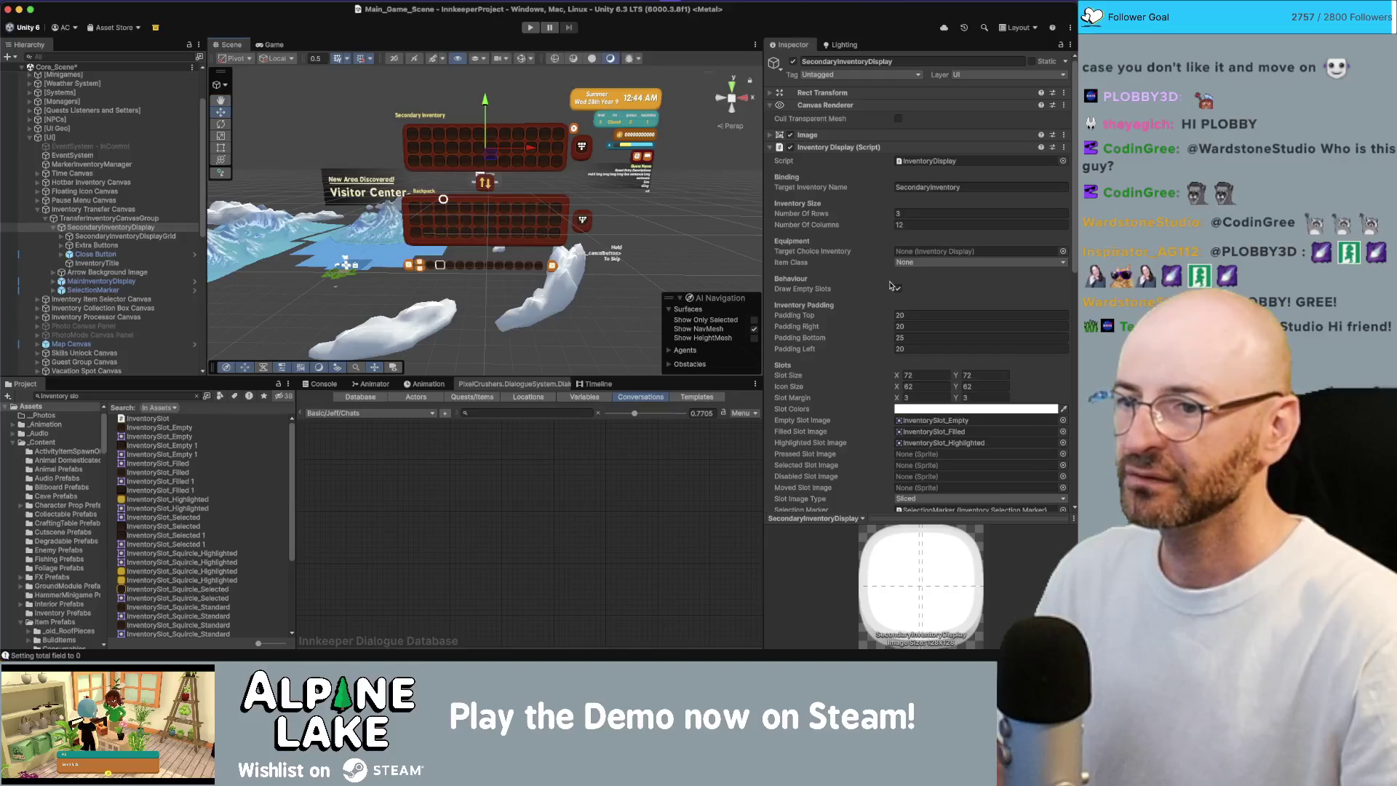
left_click(1035, 313)
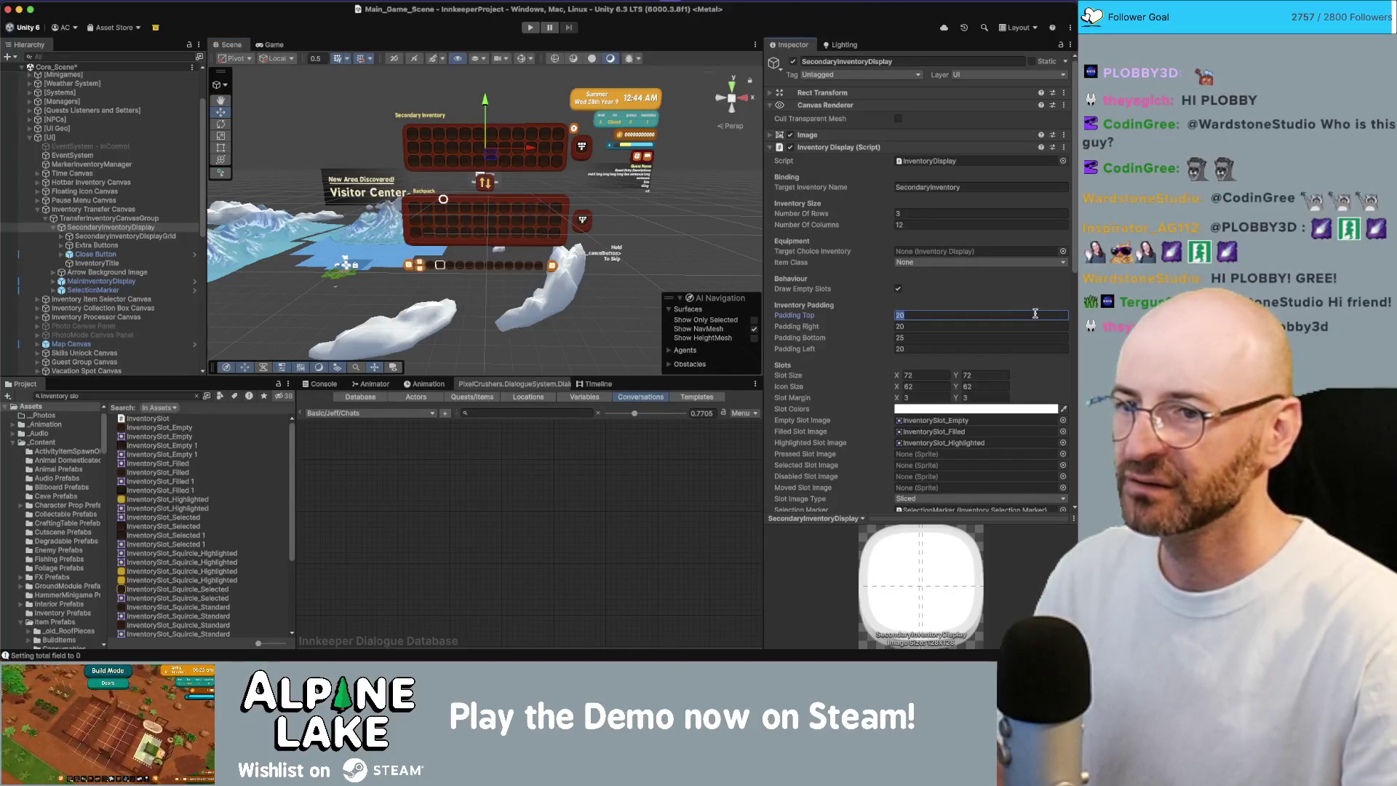
type("40")
key("Tab")
type("40")
key("Tab")
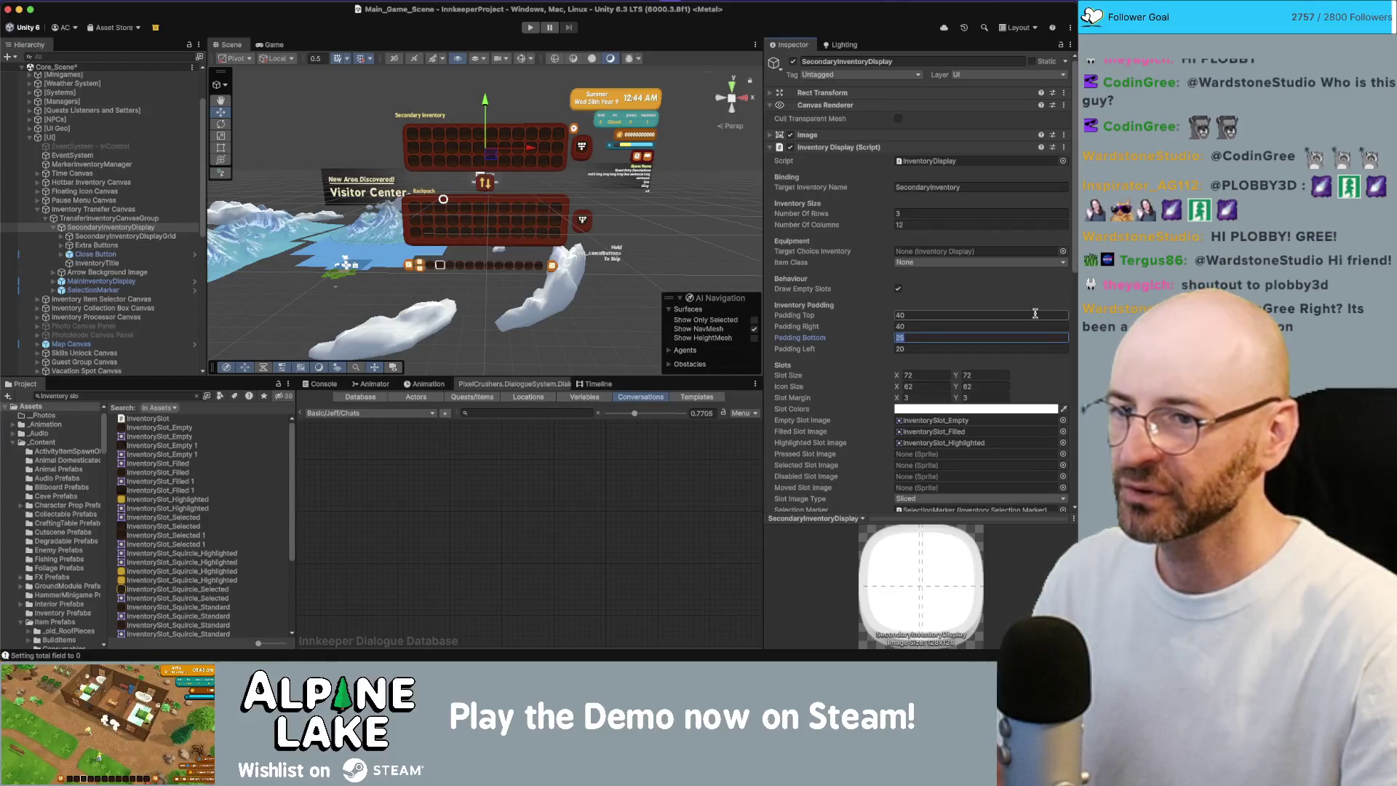
type("45")
key("Tab")
type("40")
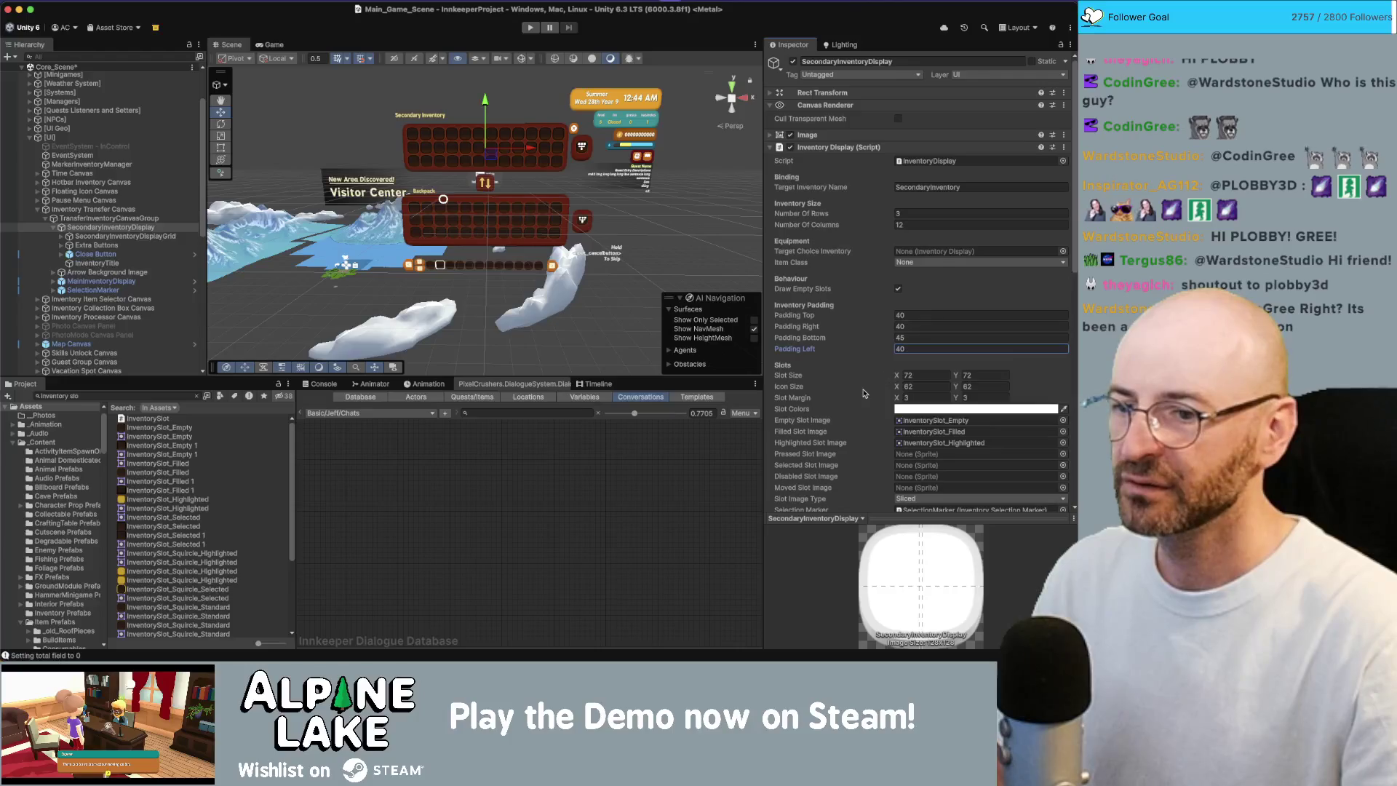
scroll(864, 394, "down", 10)
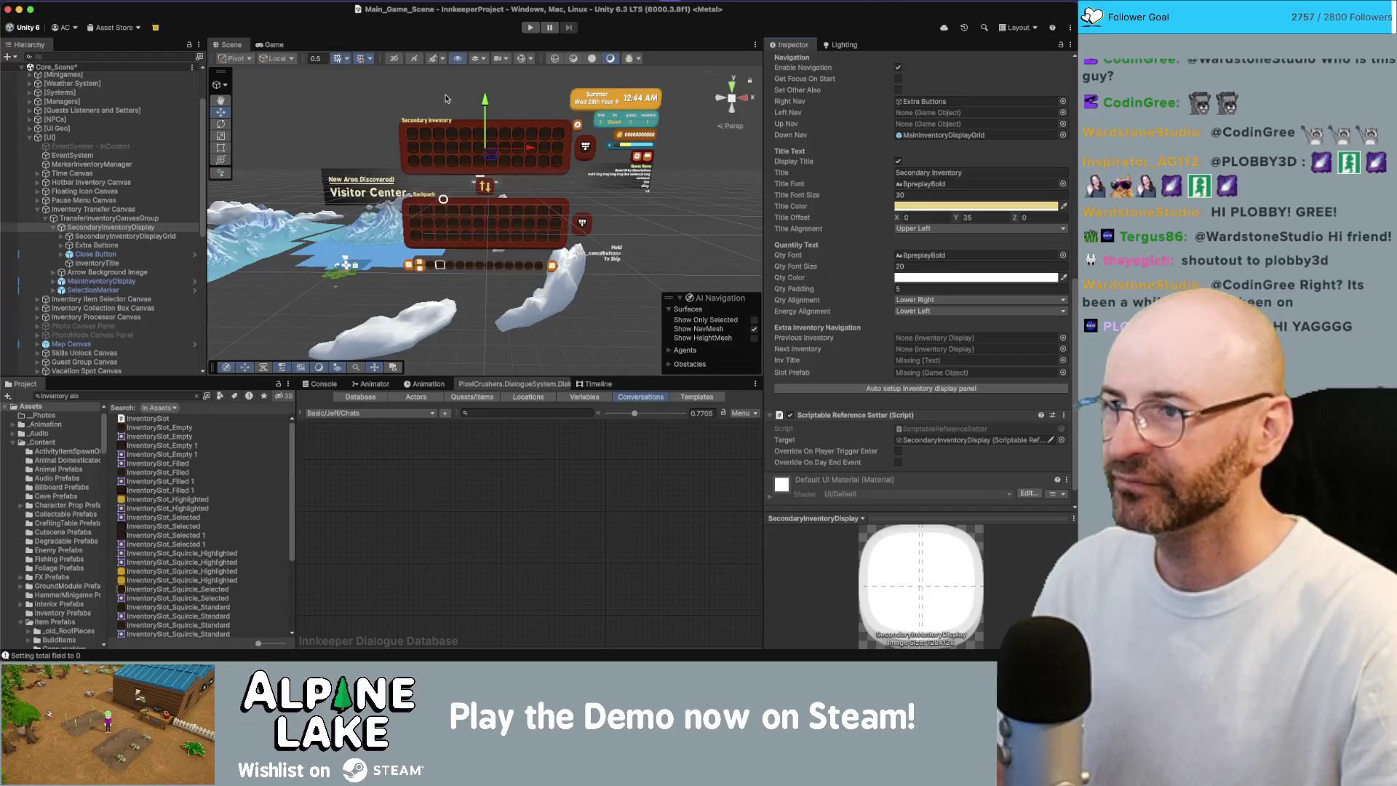
- Offset the 'Secondary Inventory' title to X 50, Y 45 and orbit out to view the canvas
scroll(446, 99, "up", 2)
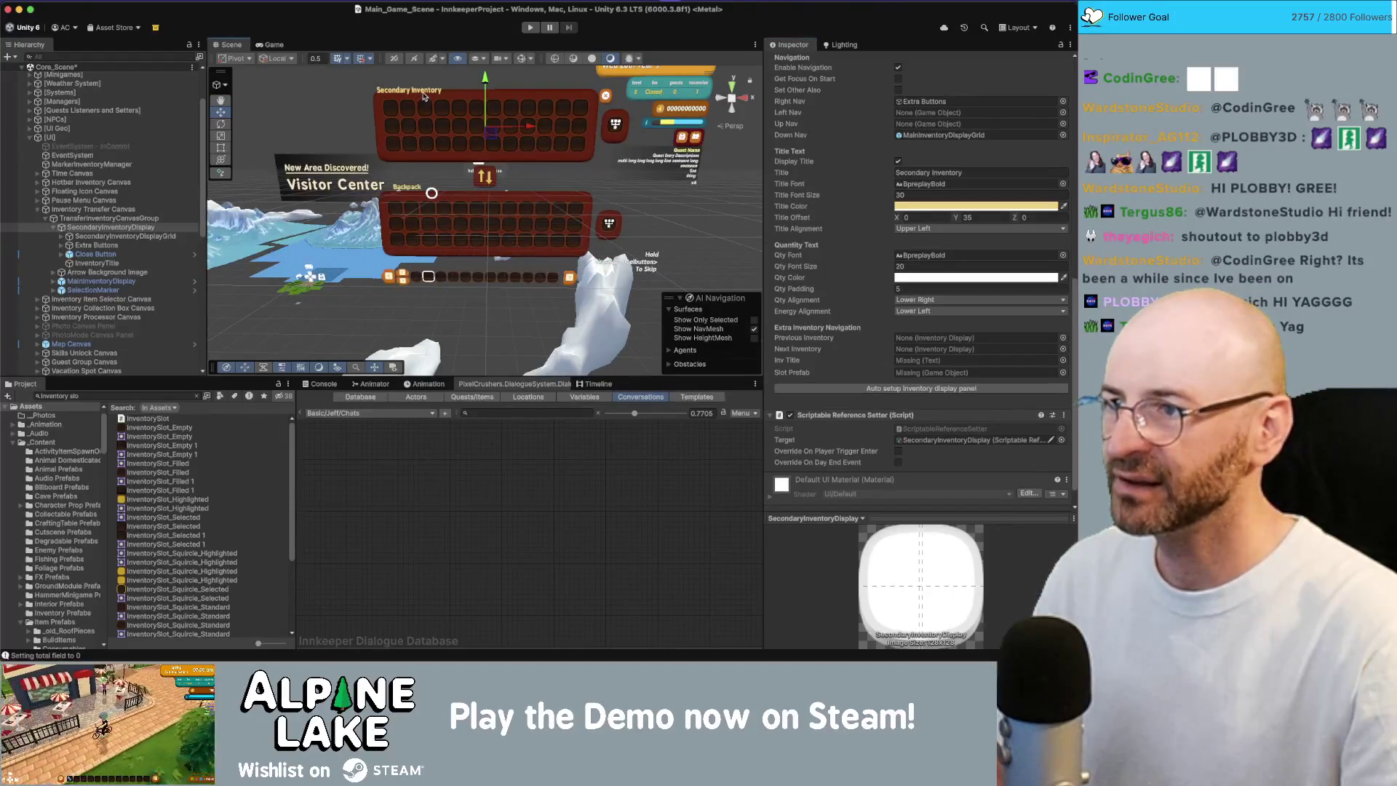
left_click_drag(423, 95, 421, 106)
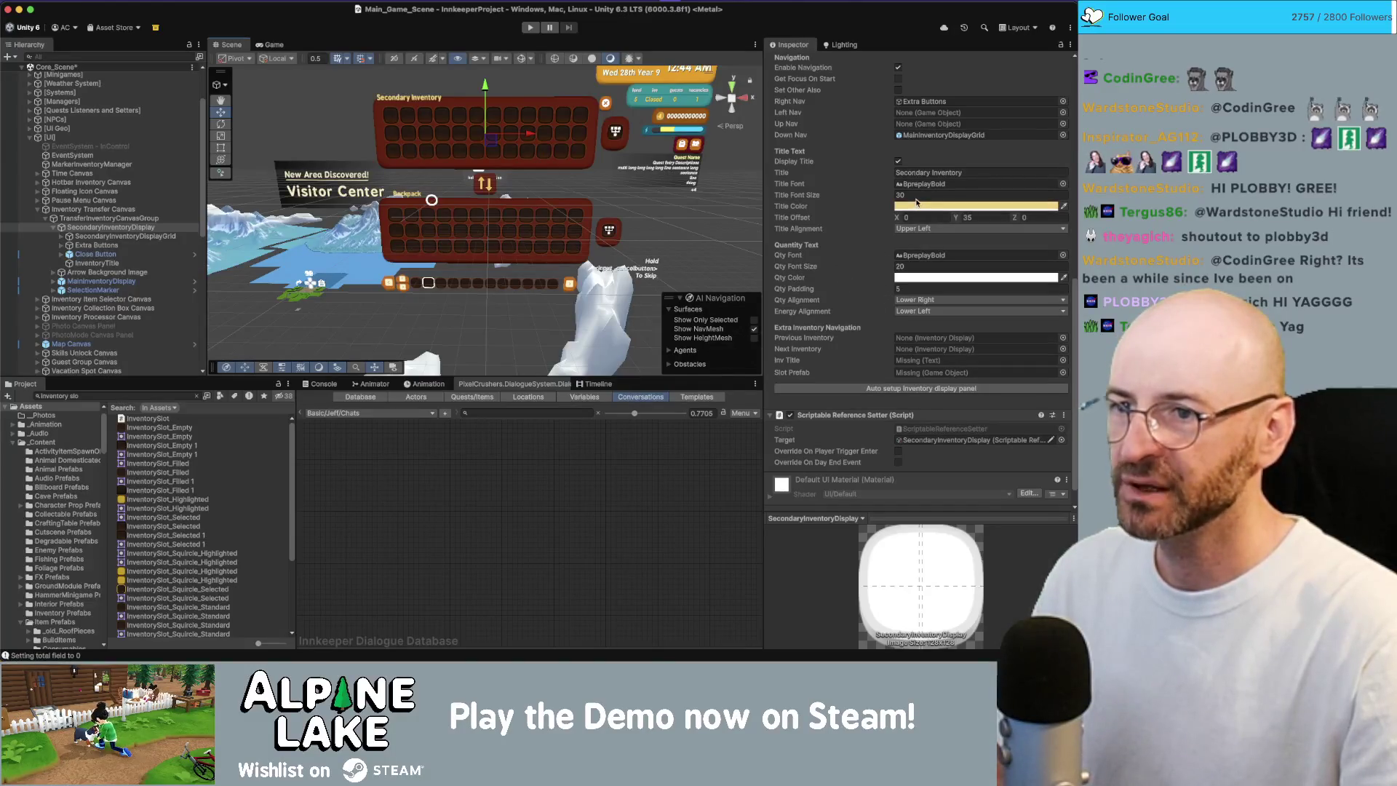
left_click(983, 217)
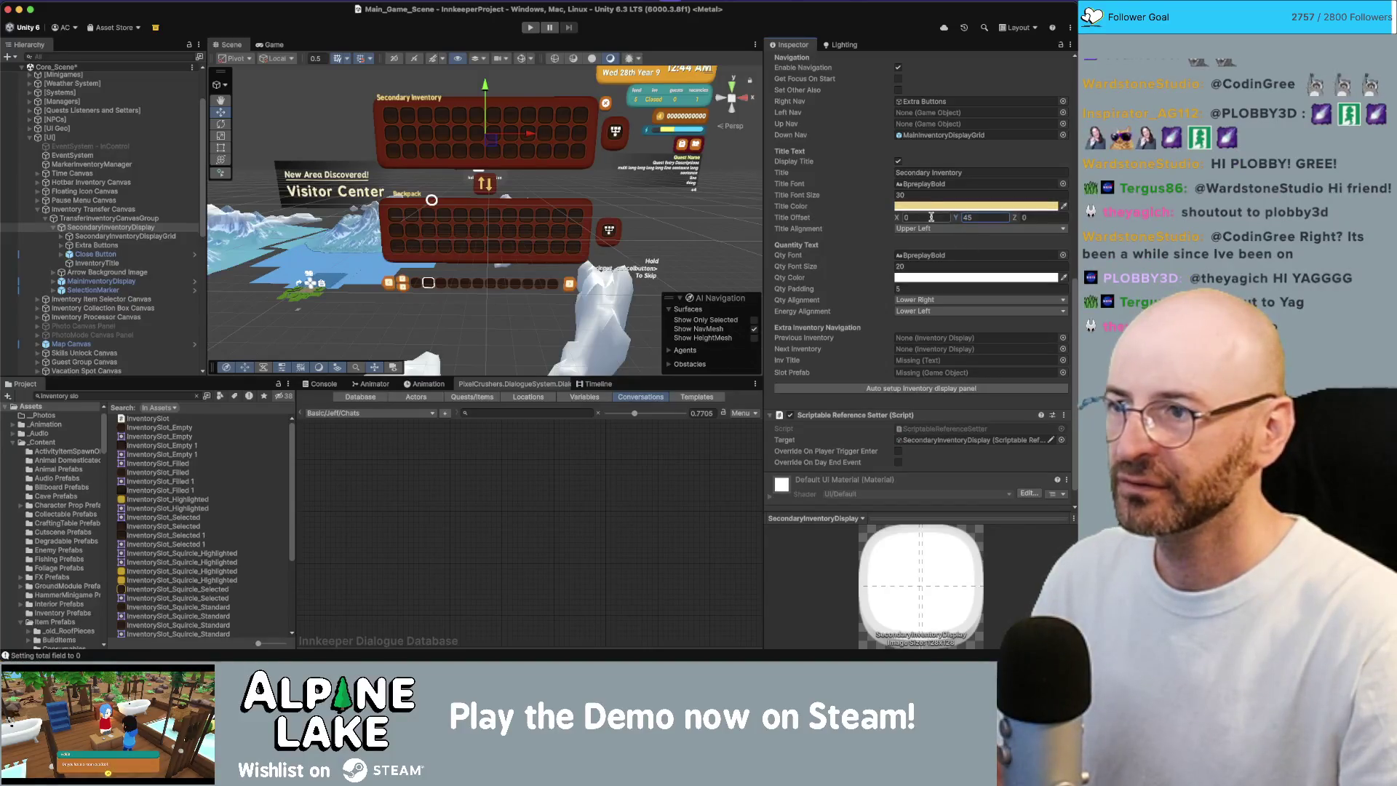
type("20")
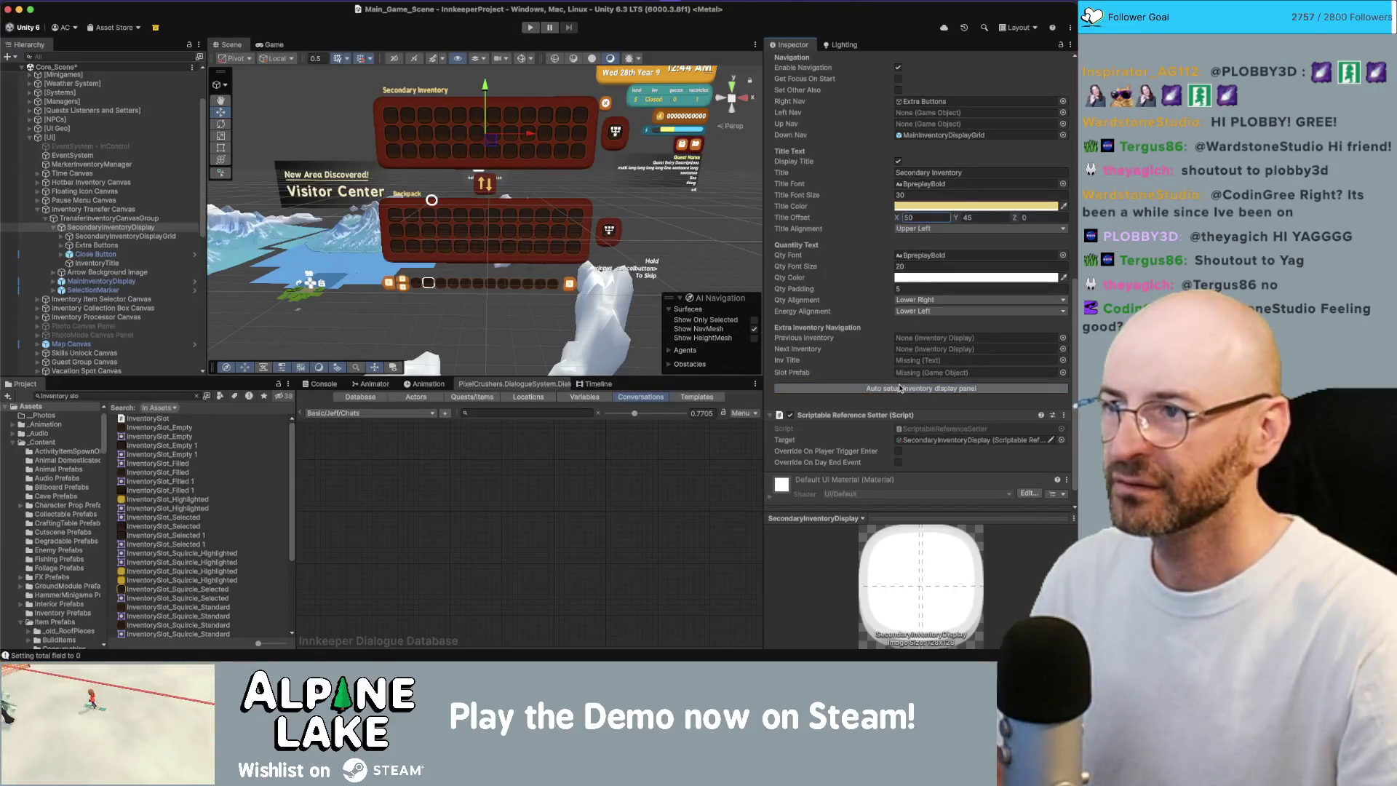
mouse_move(558, 219)
left_mouse_down()
mouse_move(564, 184)
mouse_move(670, 246)
left_mouse_up()
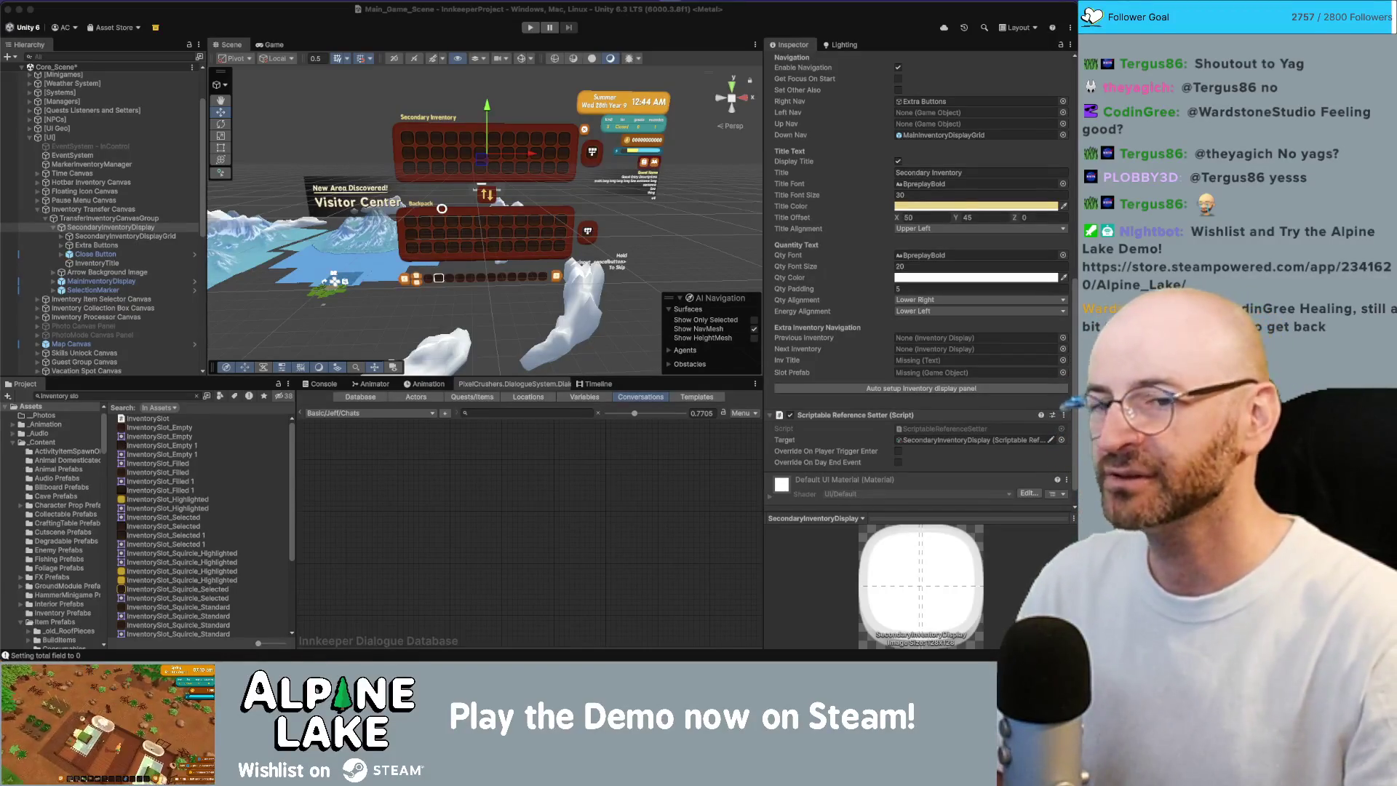
- Return to the Game view and select the Close Button under SecondaryInventoryDisplay
left_click(274, 45)
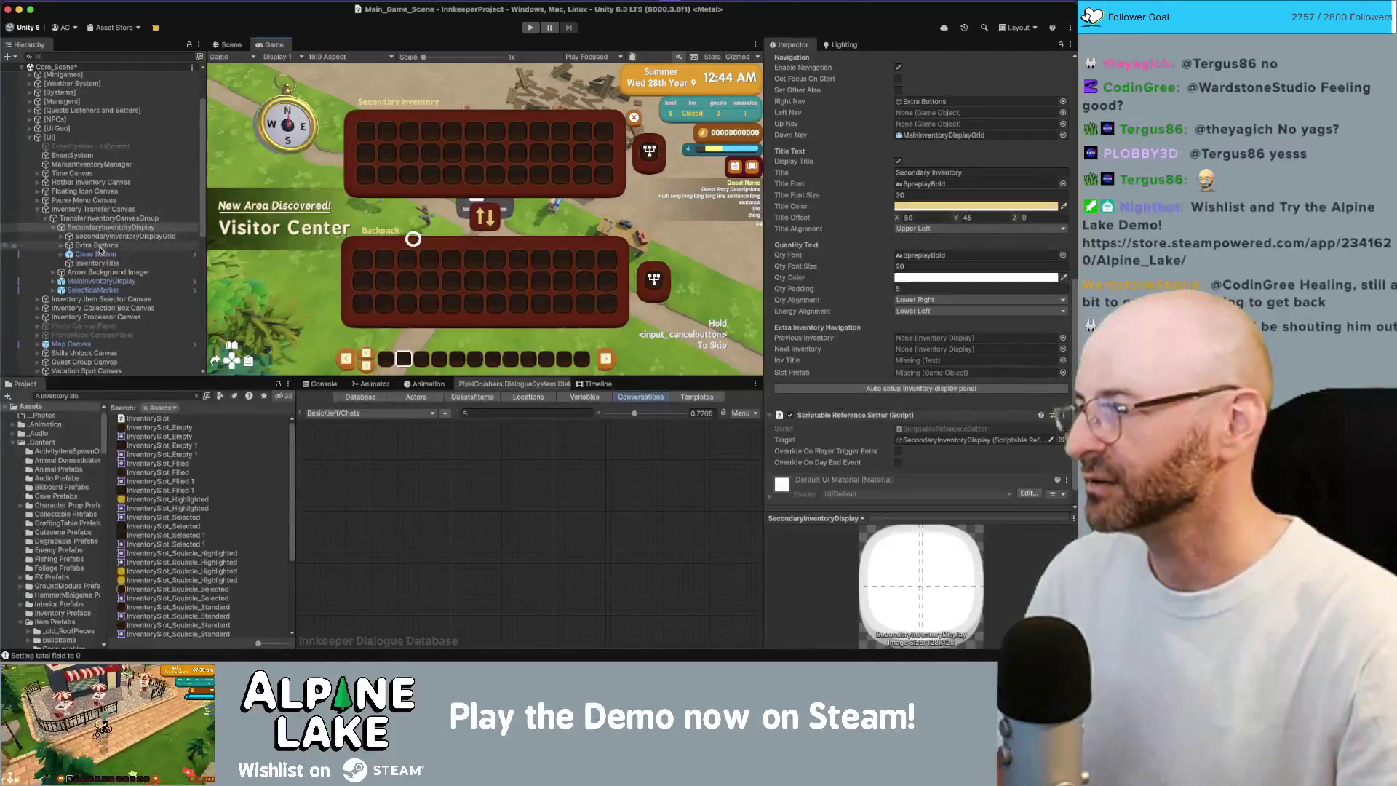
left_click(97, 254)
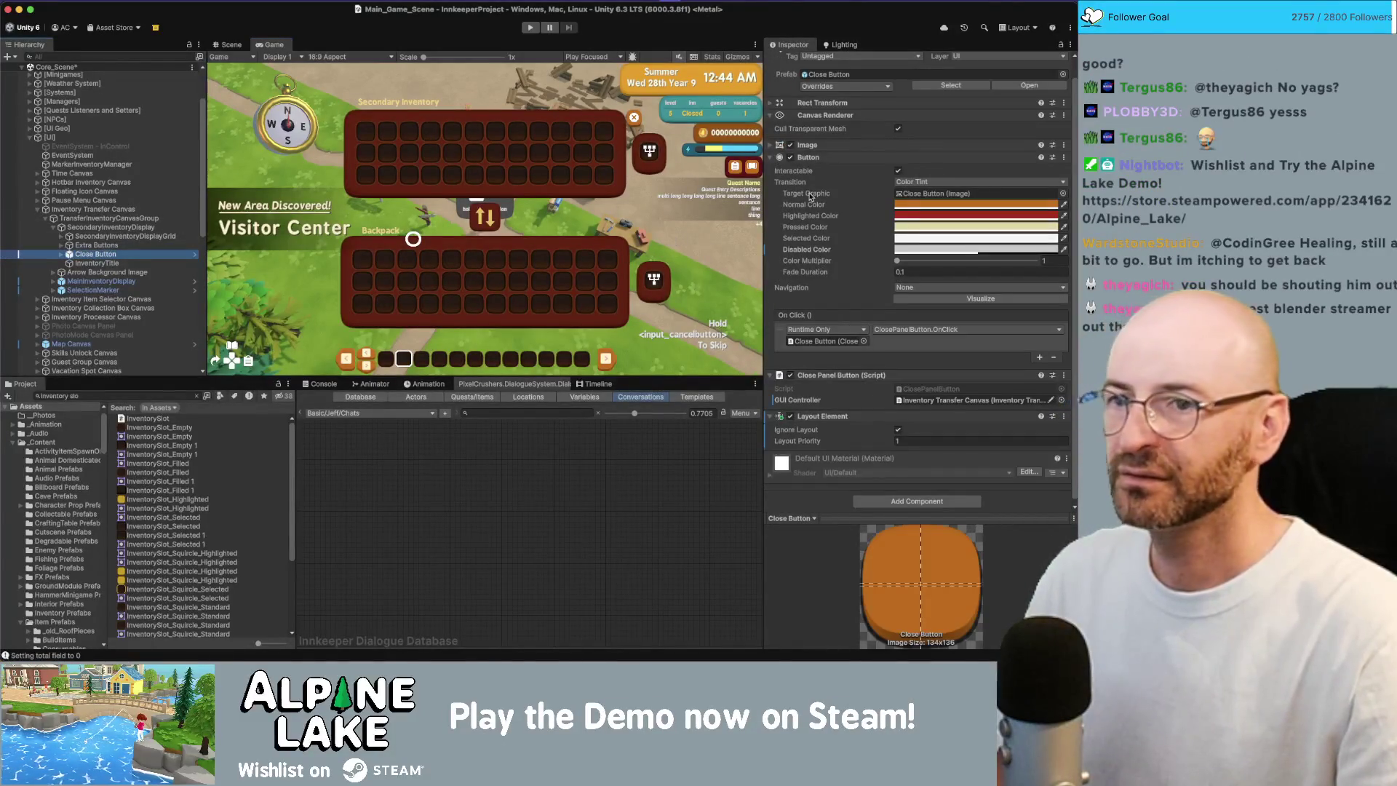
- Set the Close Button's Pos Y to 30, then go back to the Scene view
scroll(860, 323, "up", 1)
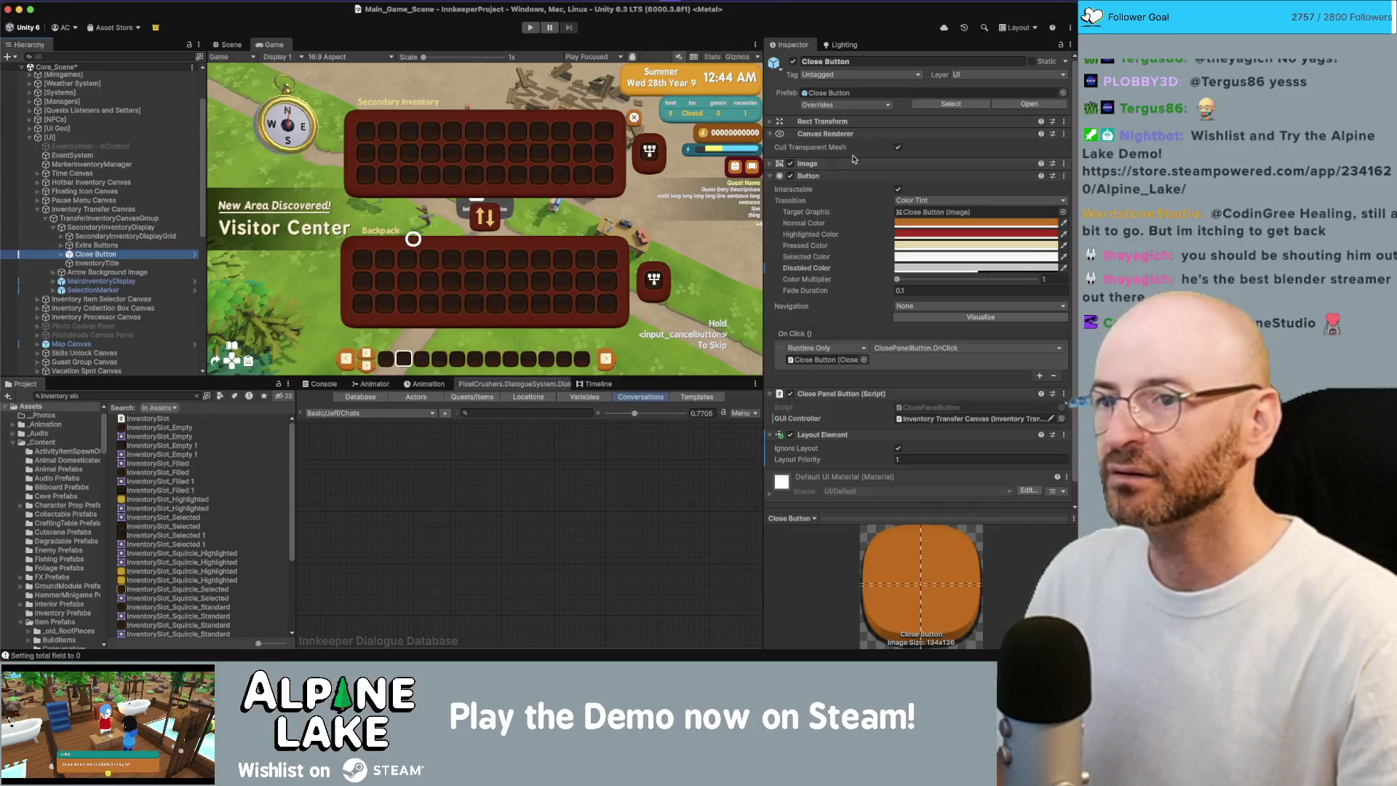
left_click(910, 121)
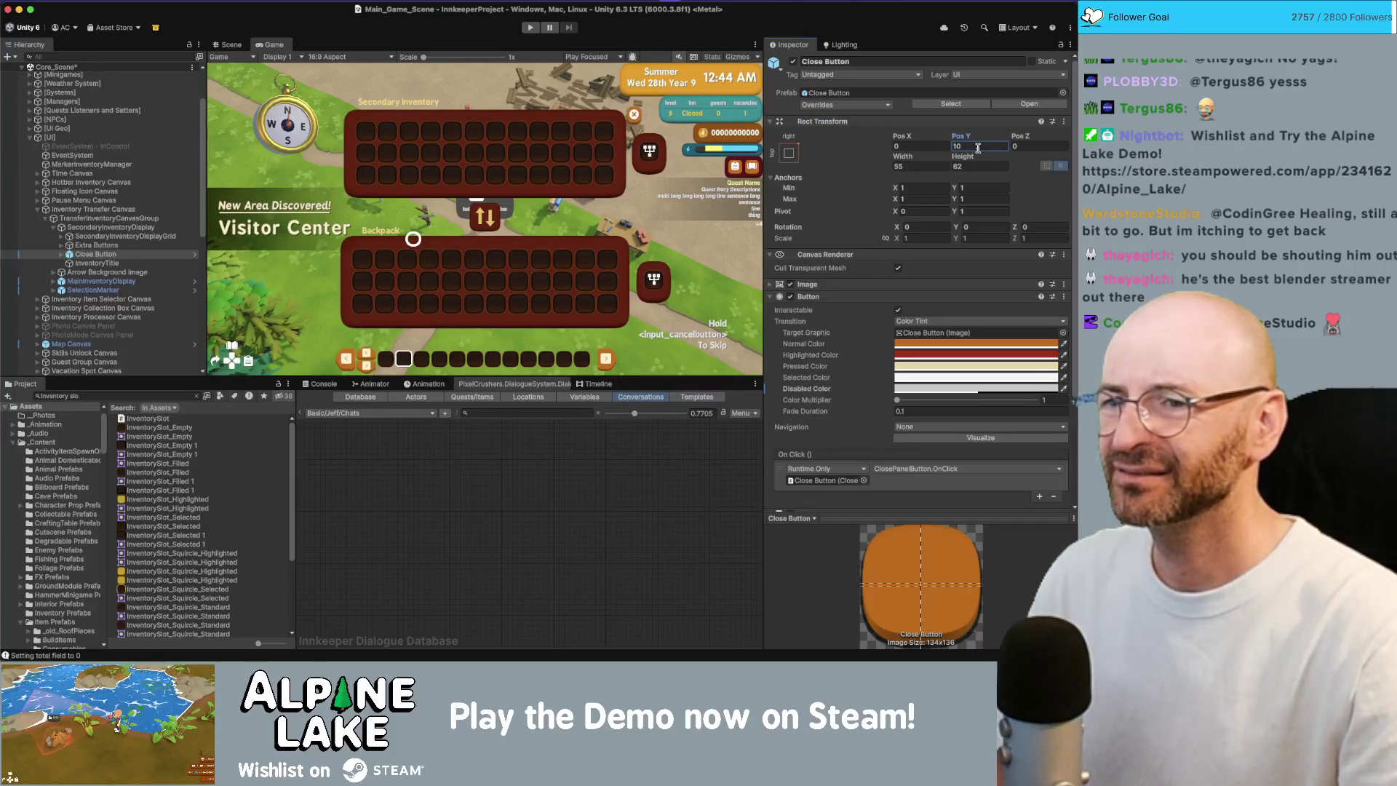
double_click(978, 146)
type("30")
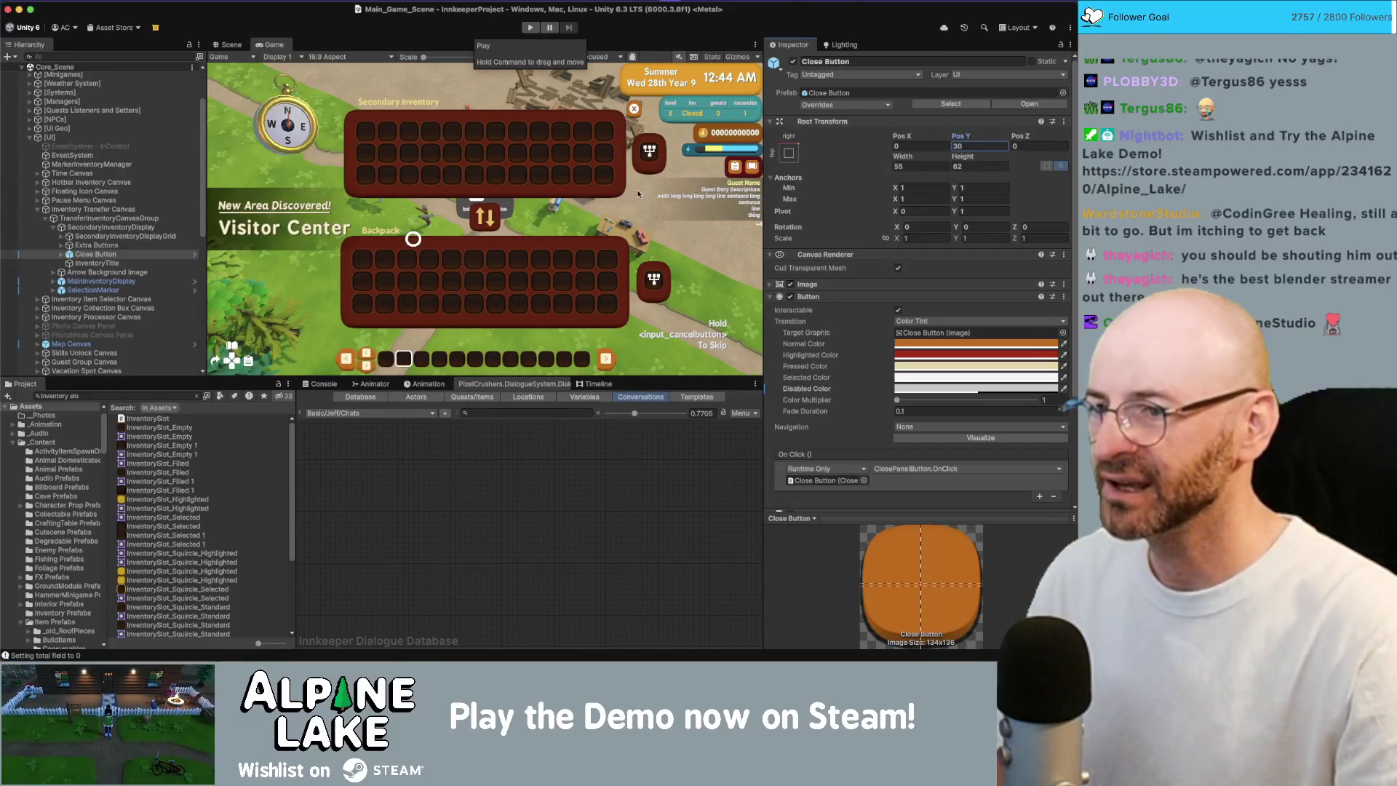
scroll(655, 164, "up", 5)
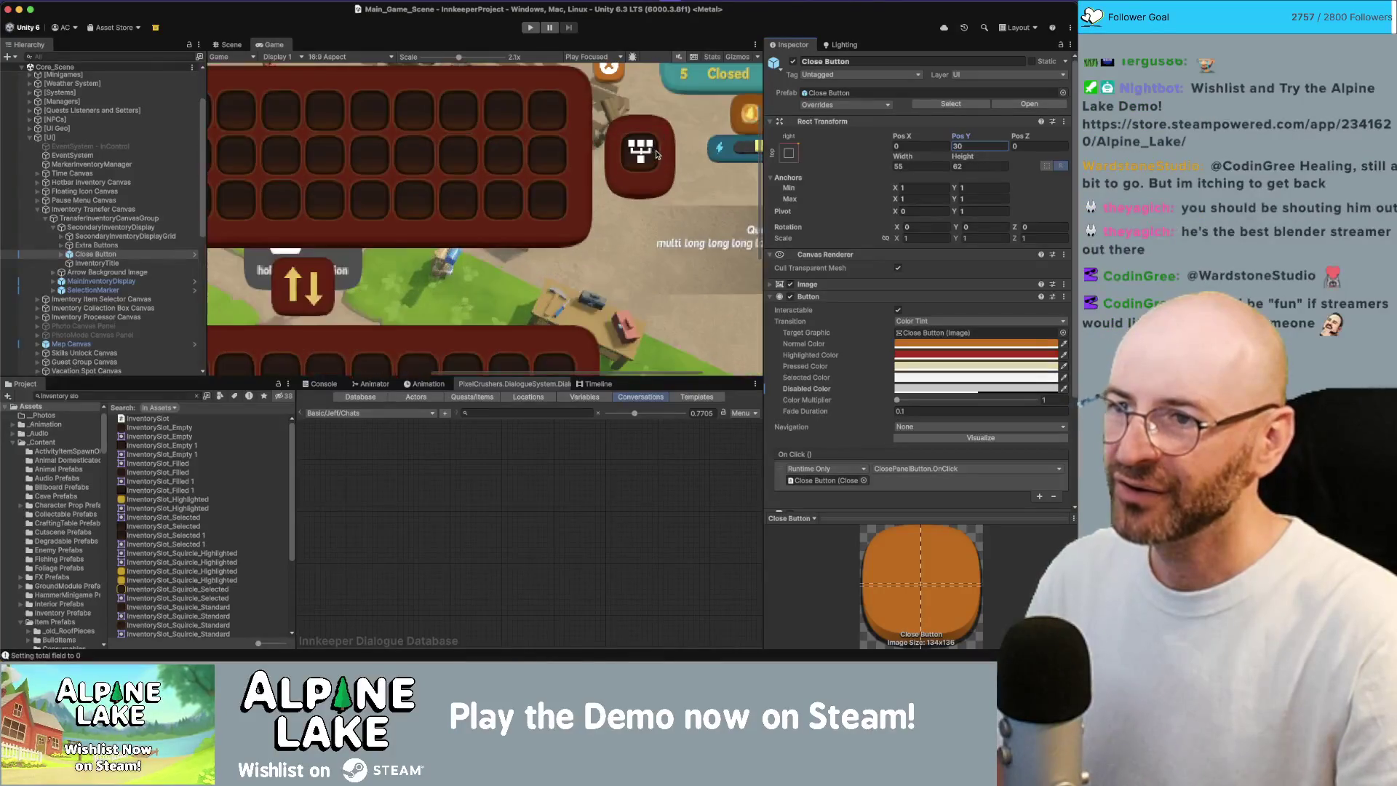
scroll(653, 154, "down", 5)
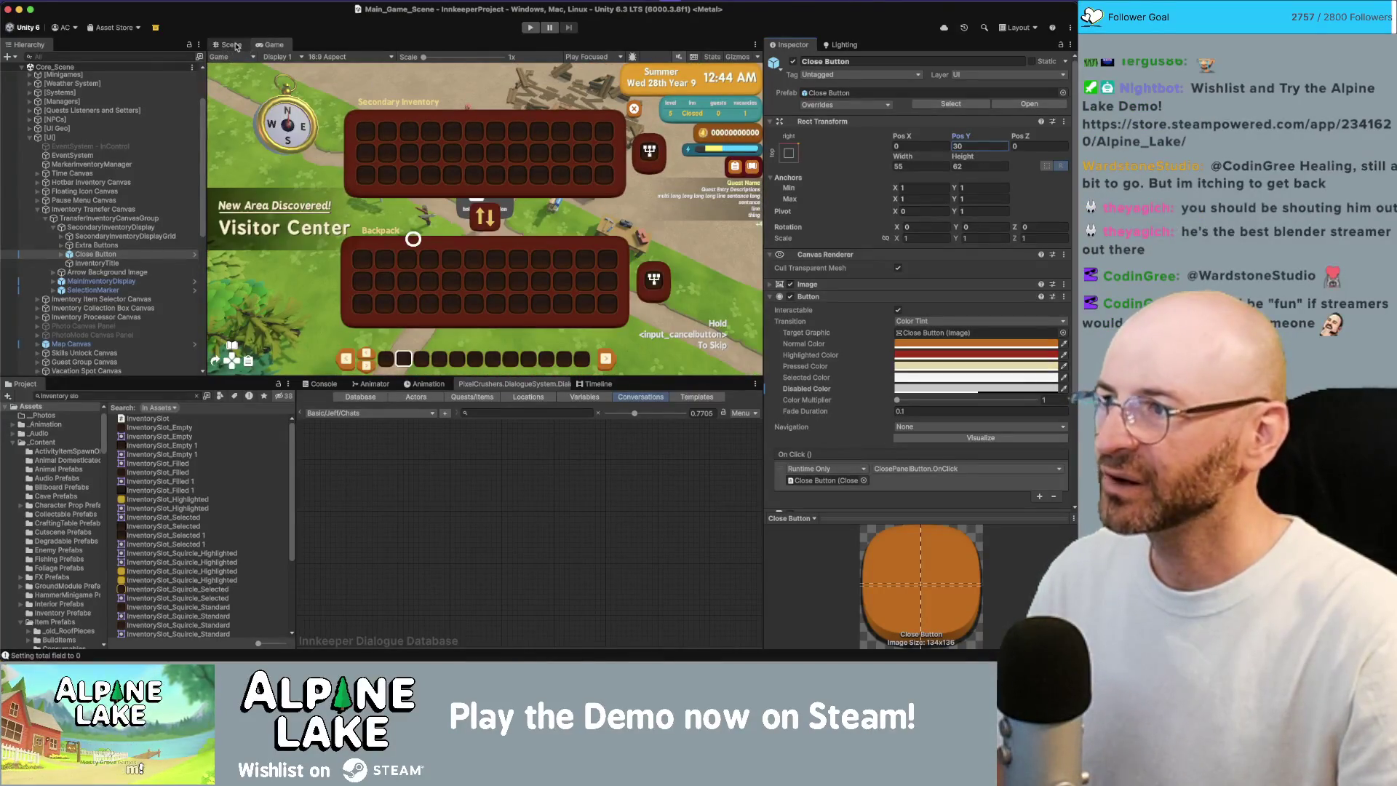
left_click(237, 47)
right_click(599, 160)
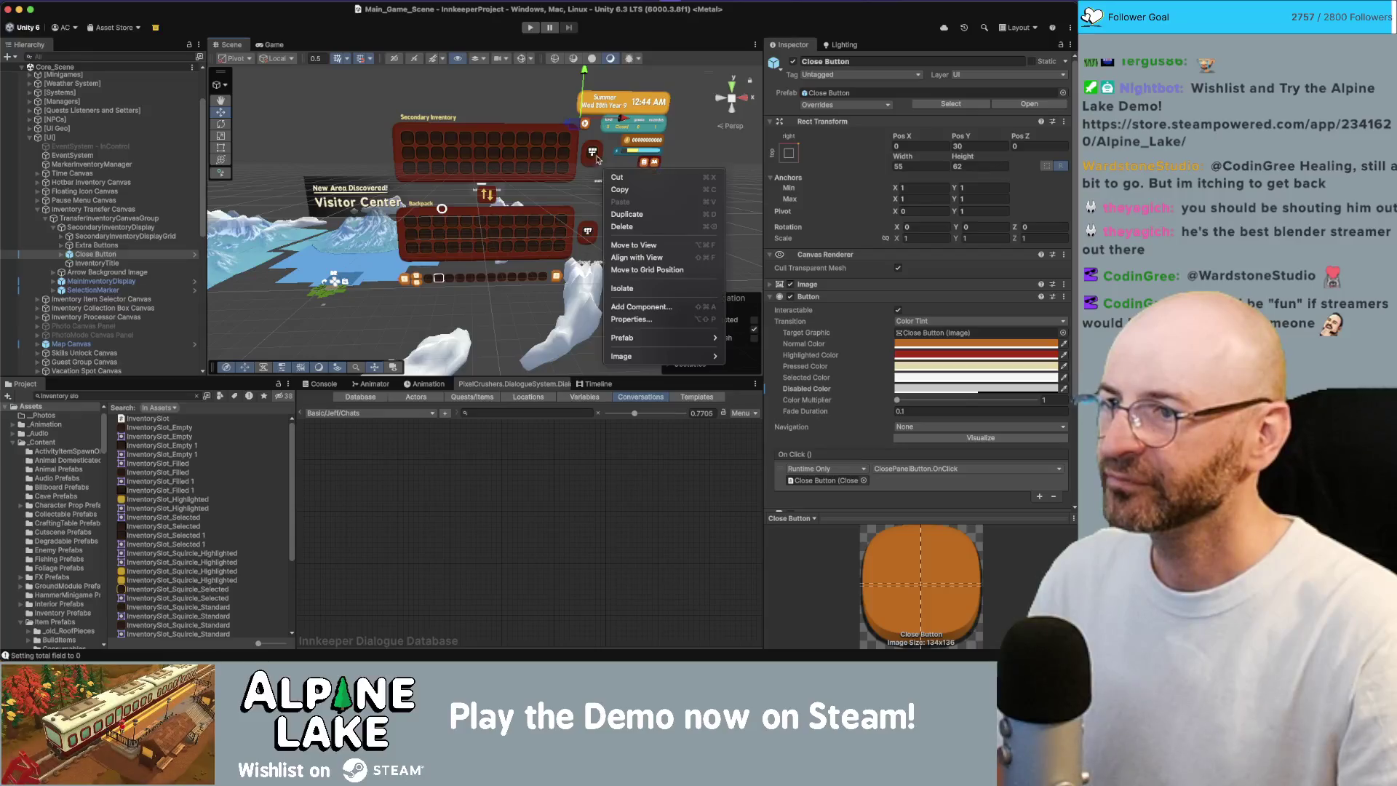
- Select the Organize Button under Extra Buttons and frame it in the Scene view
left_click(142, 260)
left_click(144, 246)
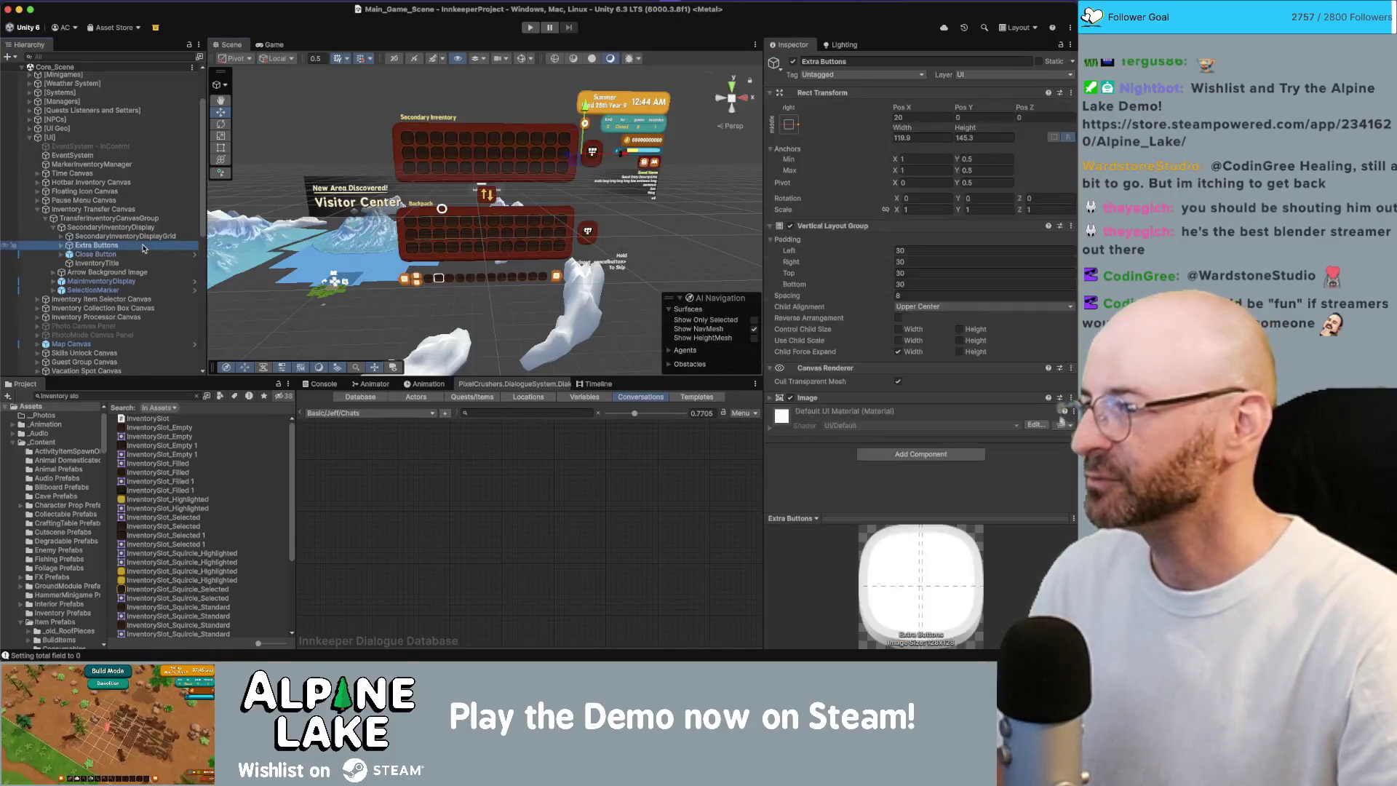
key("Right")
key("Down")
key("f")
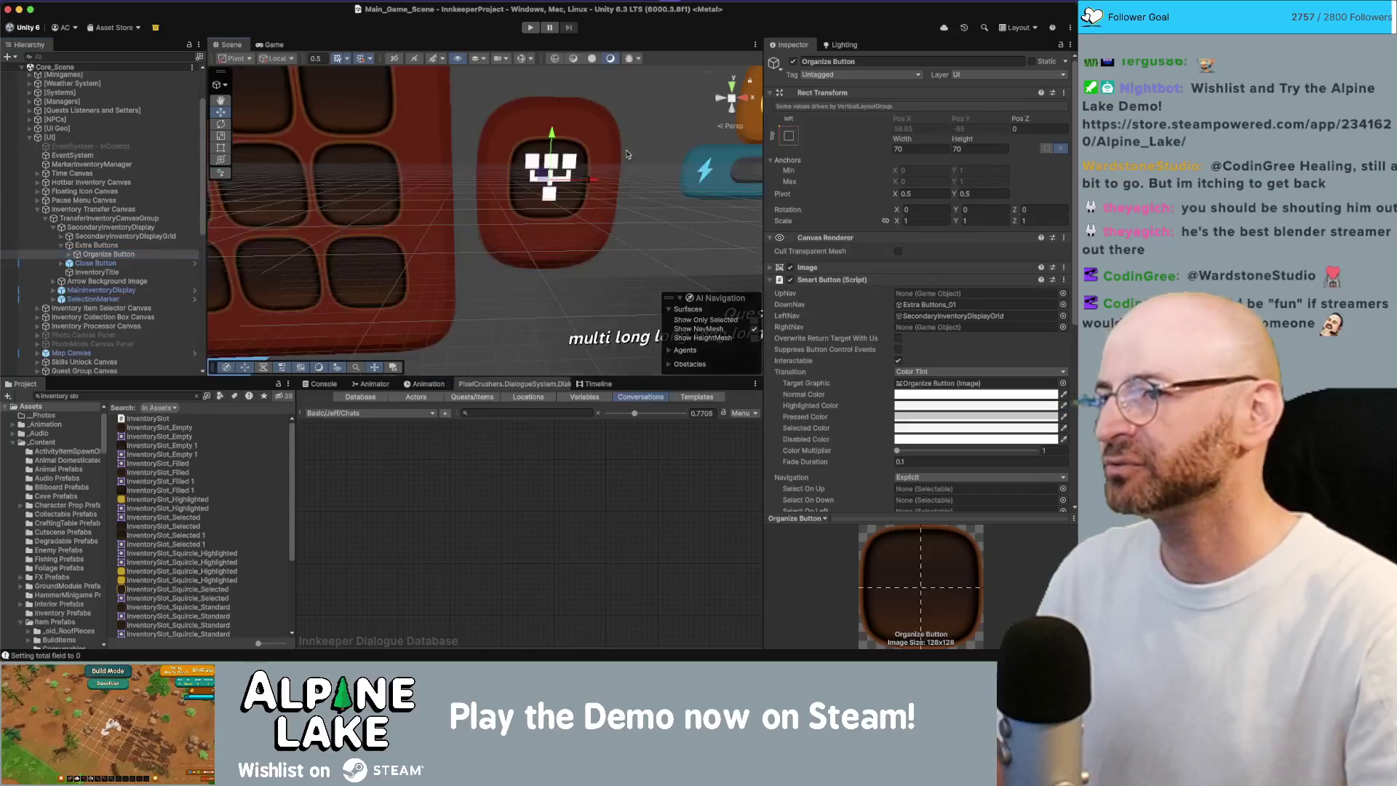
scroll(568, 138, "down", 8)
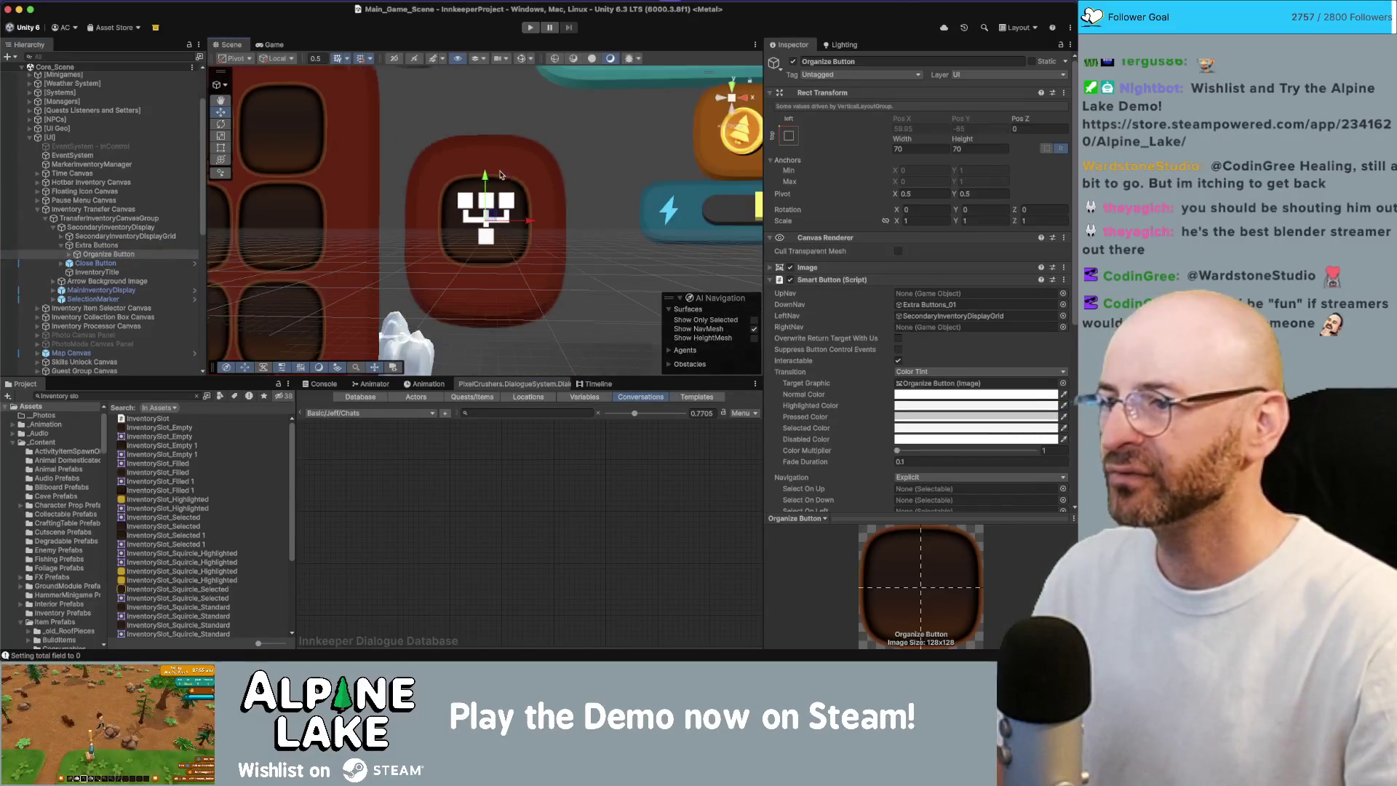
scroll(517, 165, "down", 1)
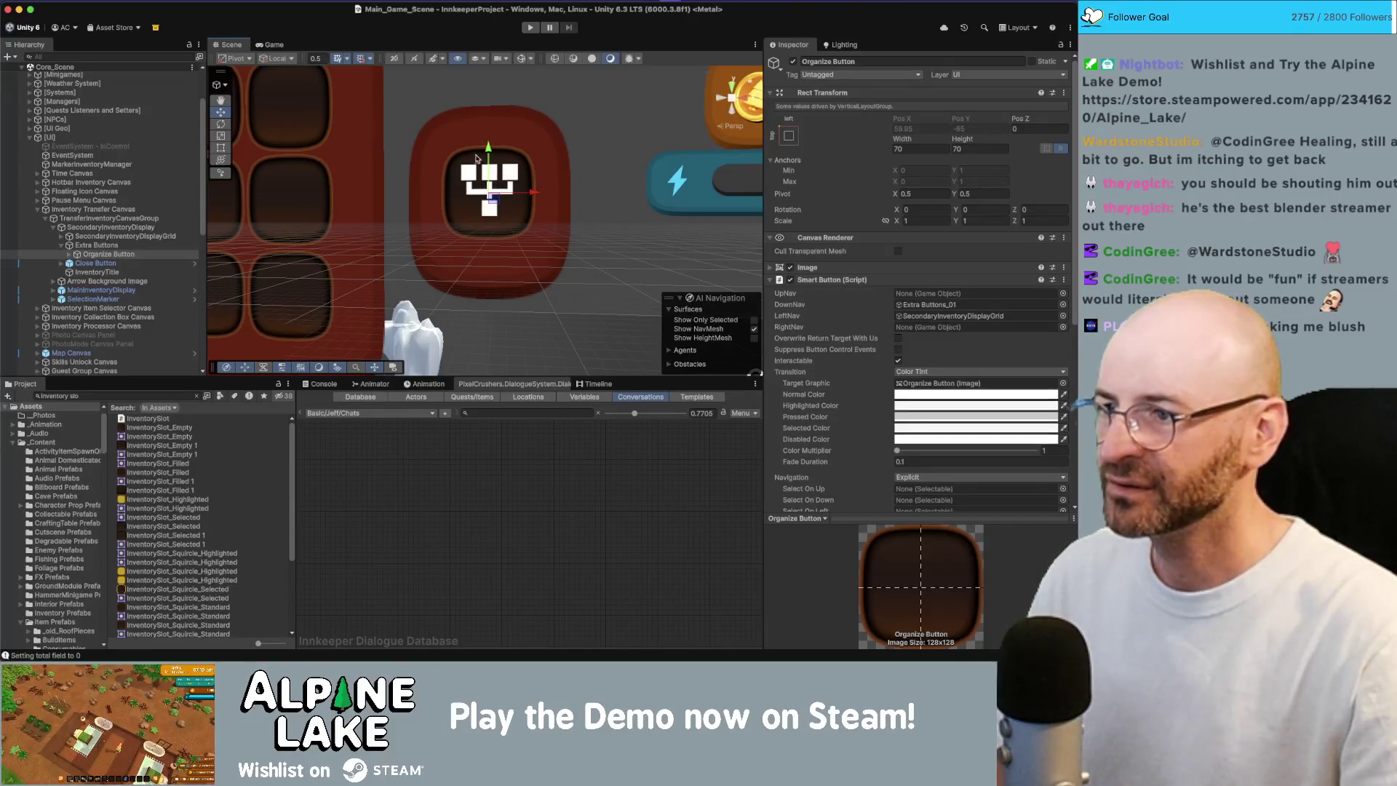
scroll(445, 143, "down", 2)
scroll(445, 143, "down", 2)
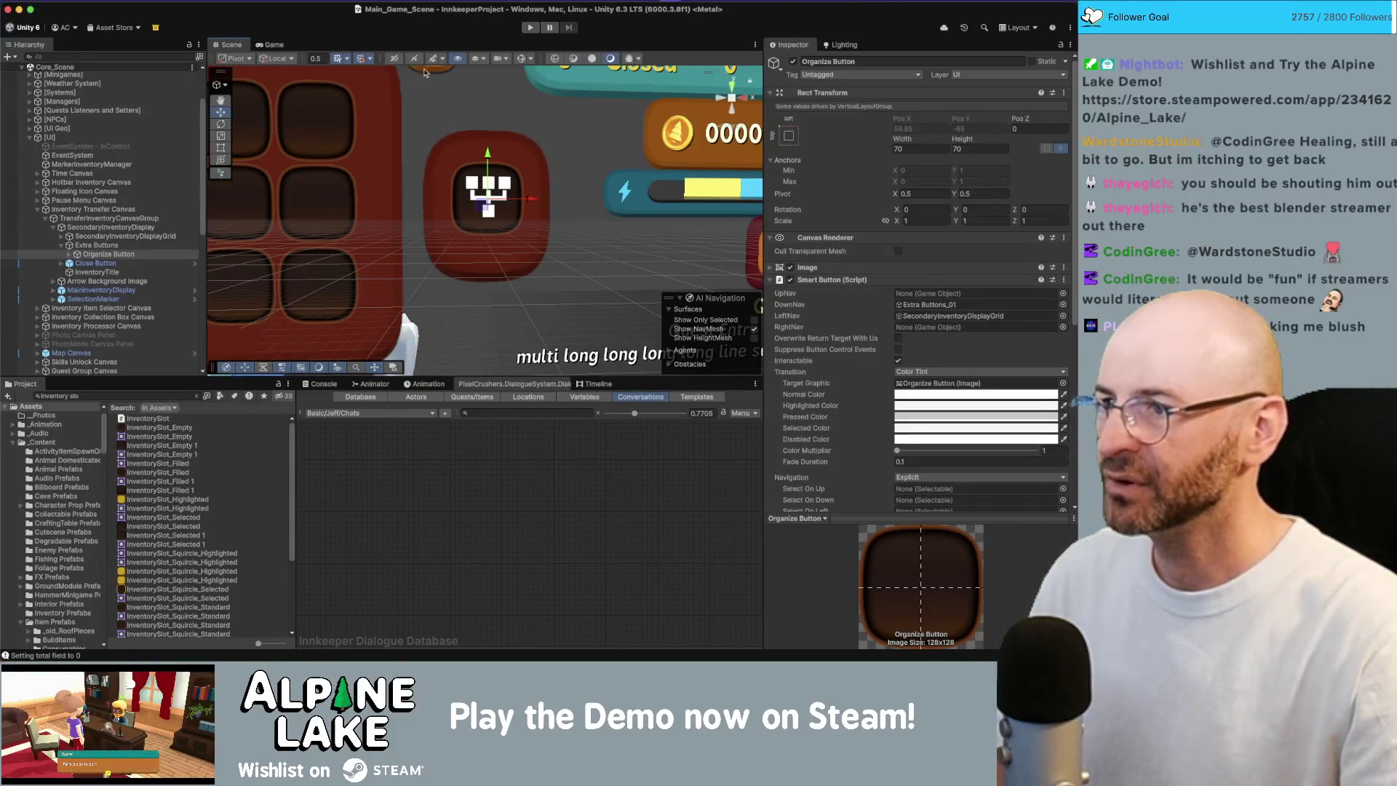
- Turn off the Scene view's floor grid and orbit around the Organize Button
left_click(336, 60)
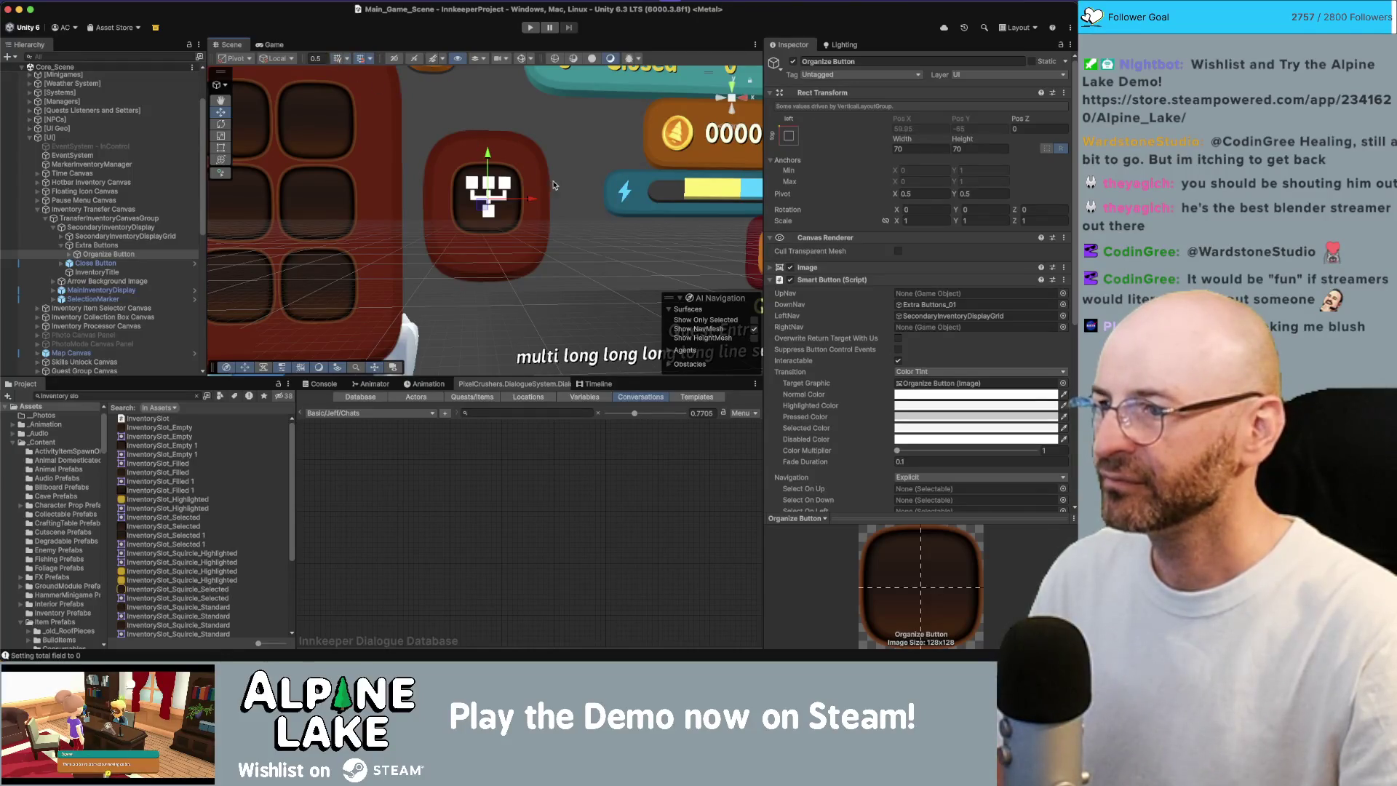
scroll(542, 156, "up", 1)
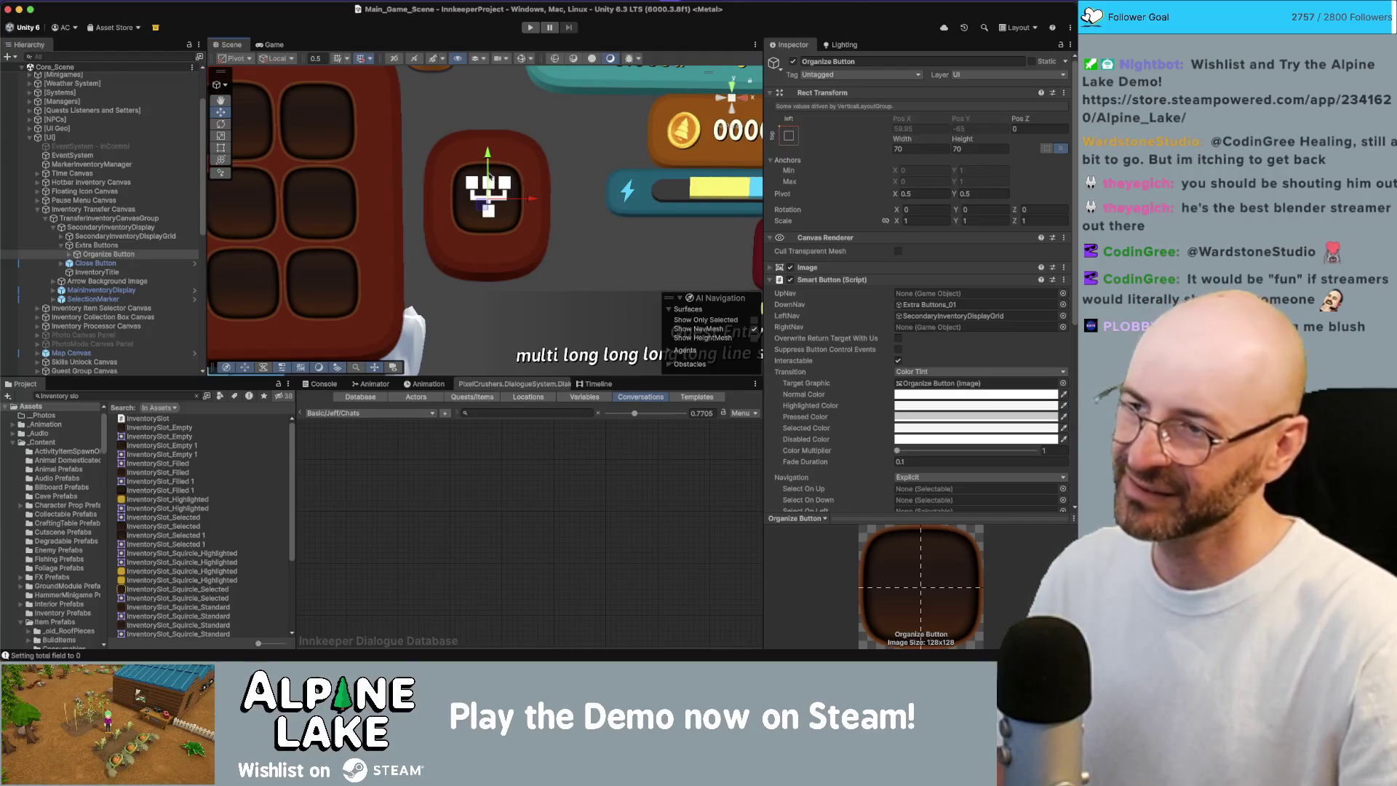
scroll(429, 161, "up", 4)
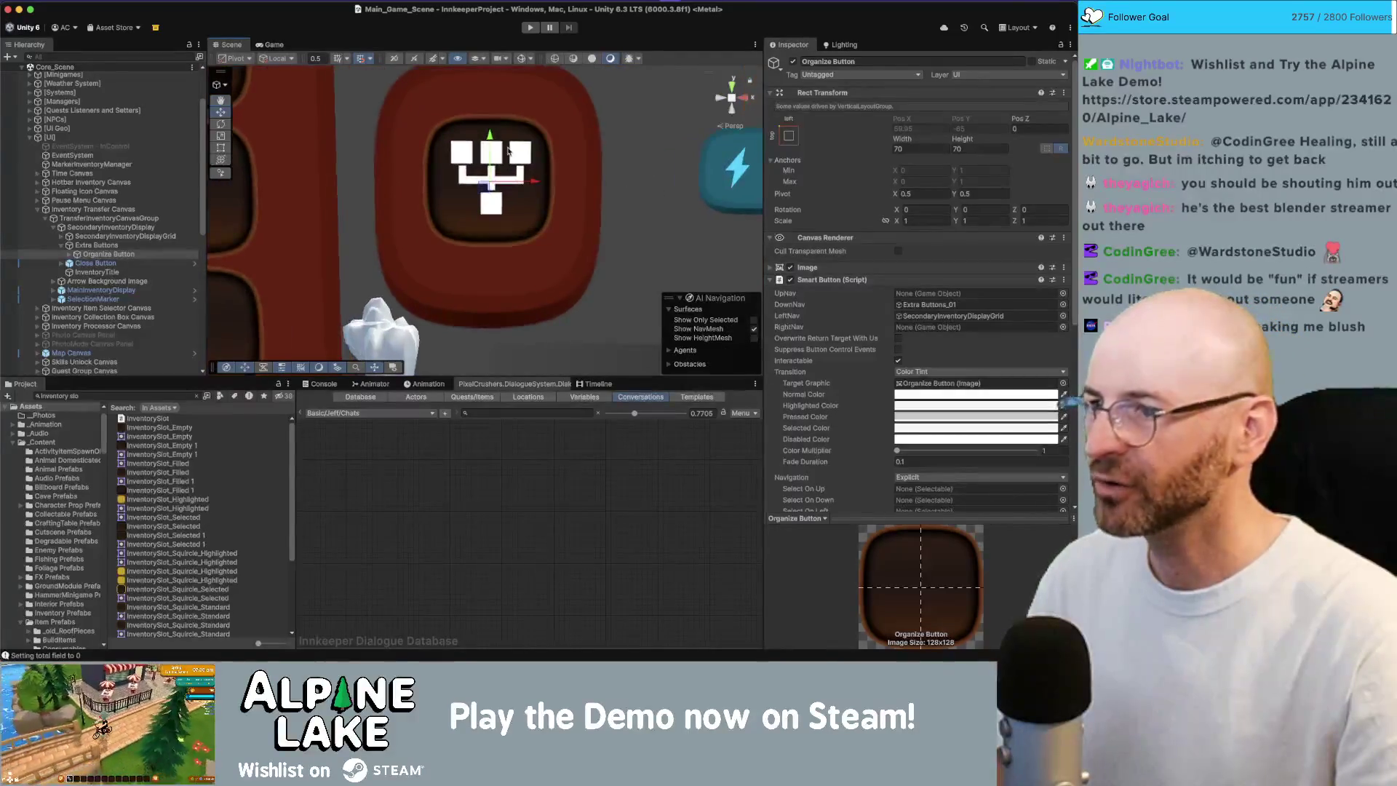
scroll(415, 158, "up", 2)
mouse_move(437, 160)
left_mouse_down("alt")
mouse_move(582, 166)
mouse_move(504, 150)
left_mouse_up("alt")
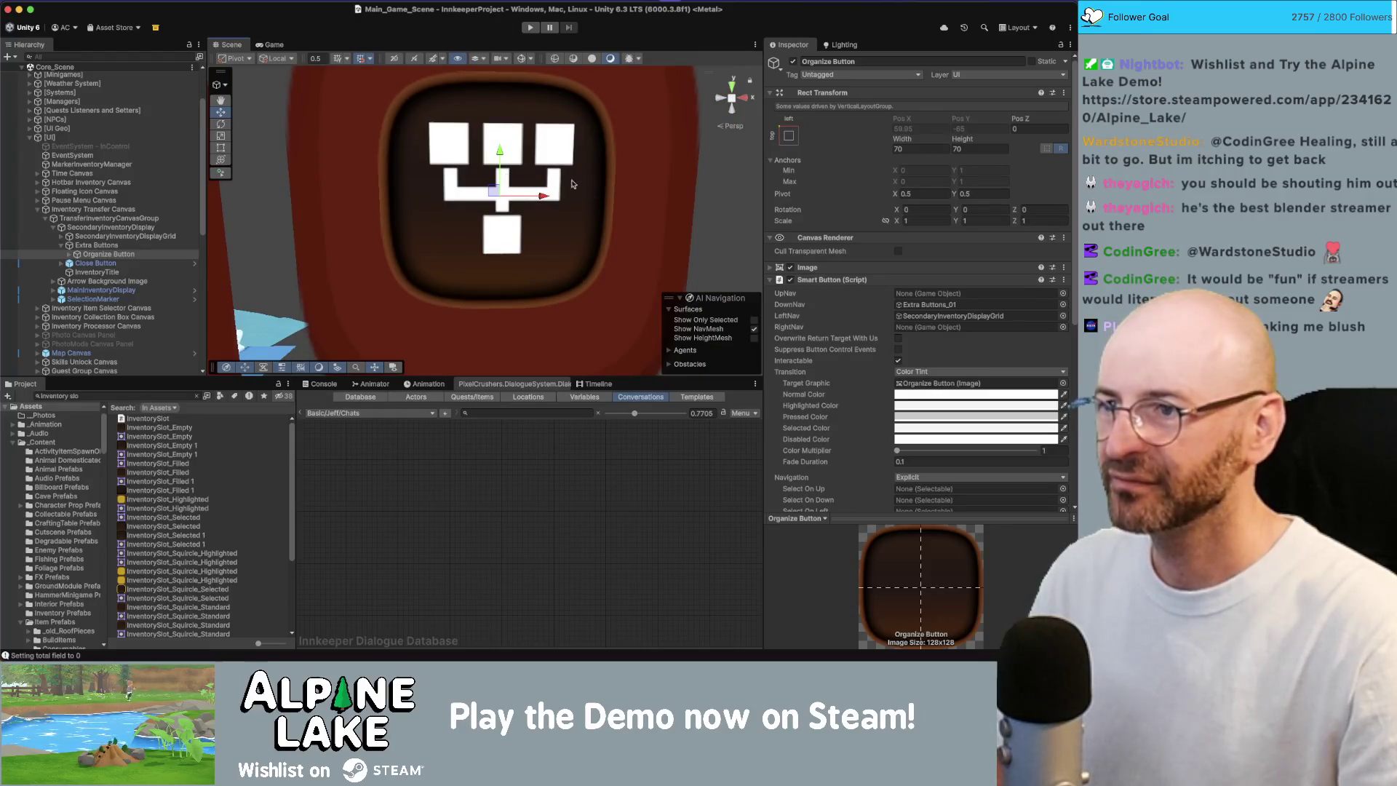
scroll(262, 129, "down", 5)
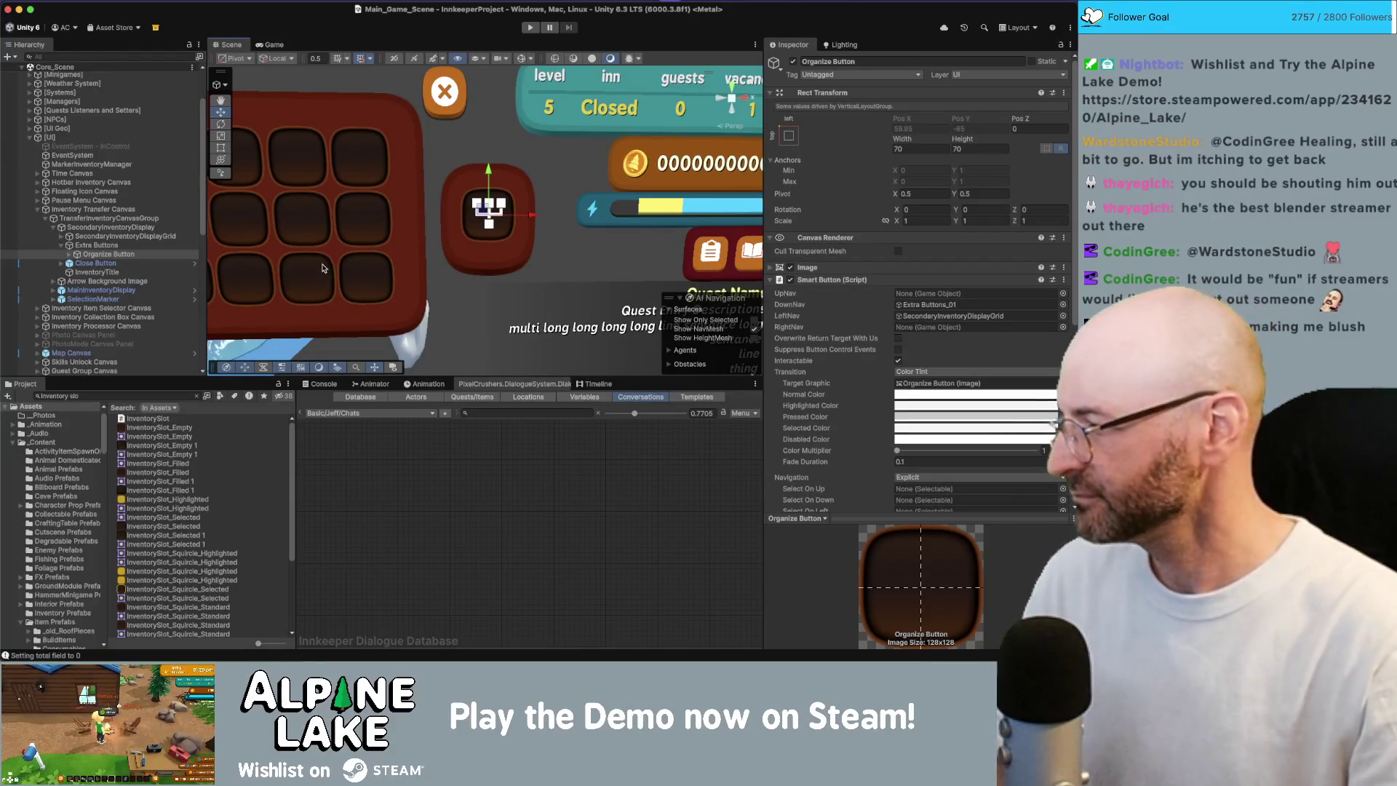
scroll(406, 231, "down", 3)
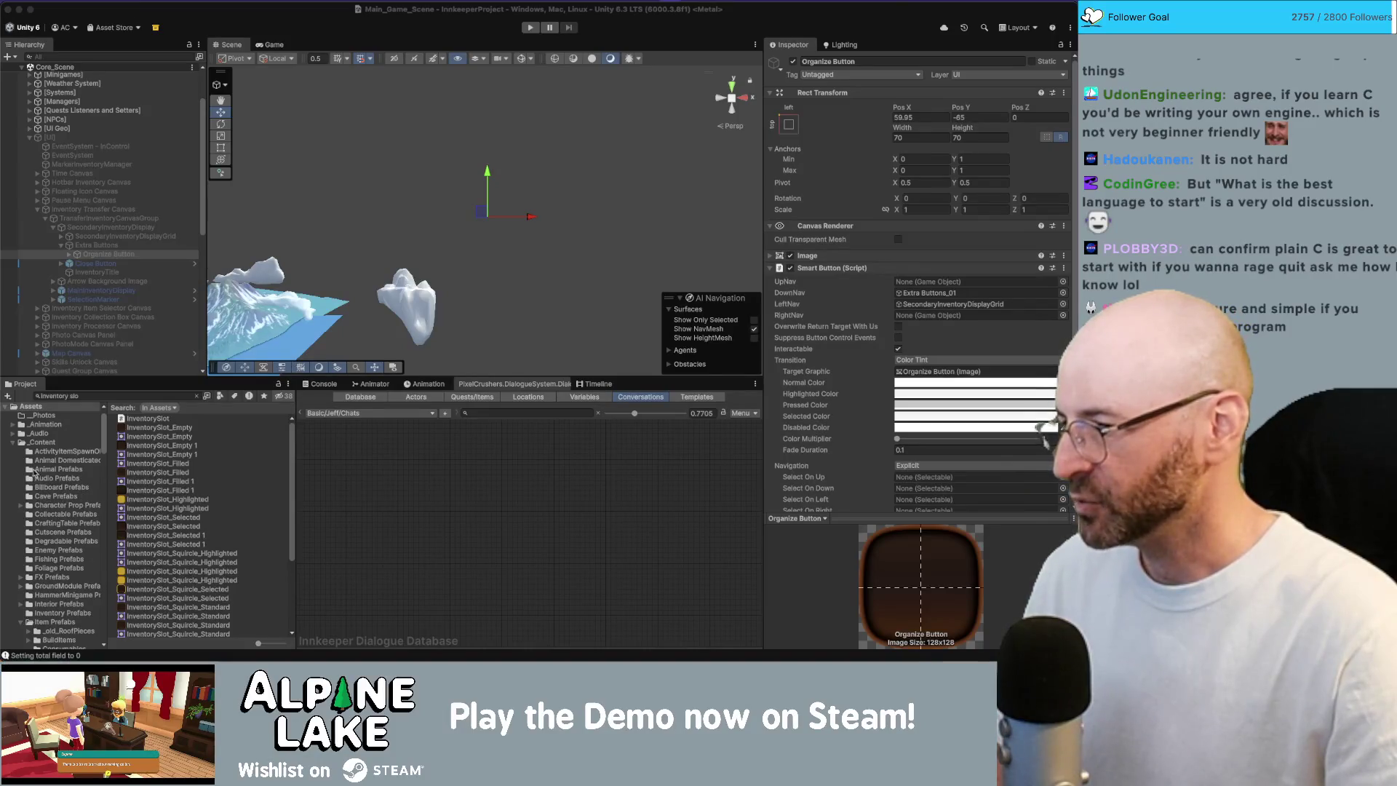
- Deactivate the [UI] root so only the lake terrain and icebergs remain visible
scroll(37, 480, "down", 5)
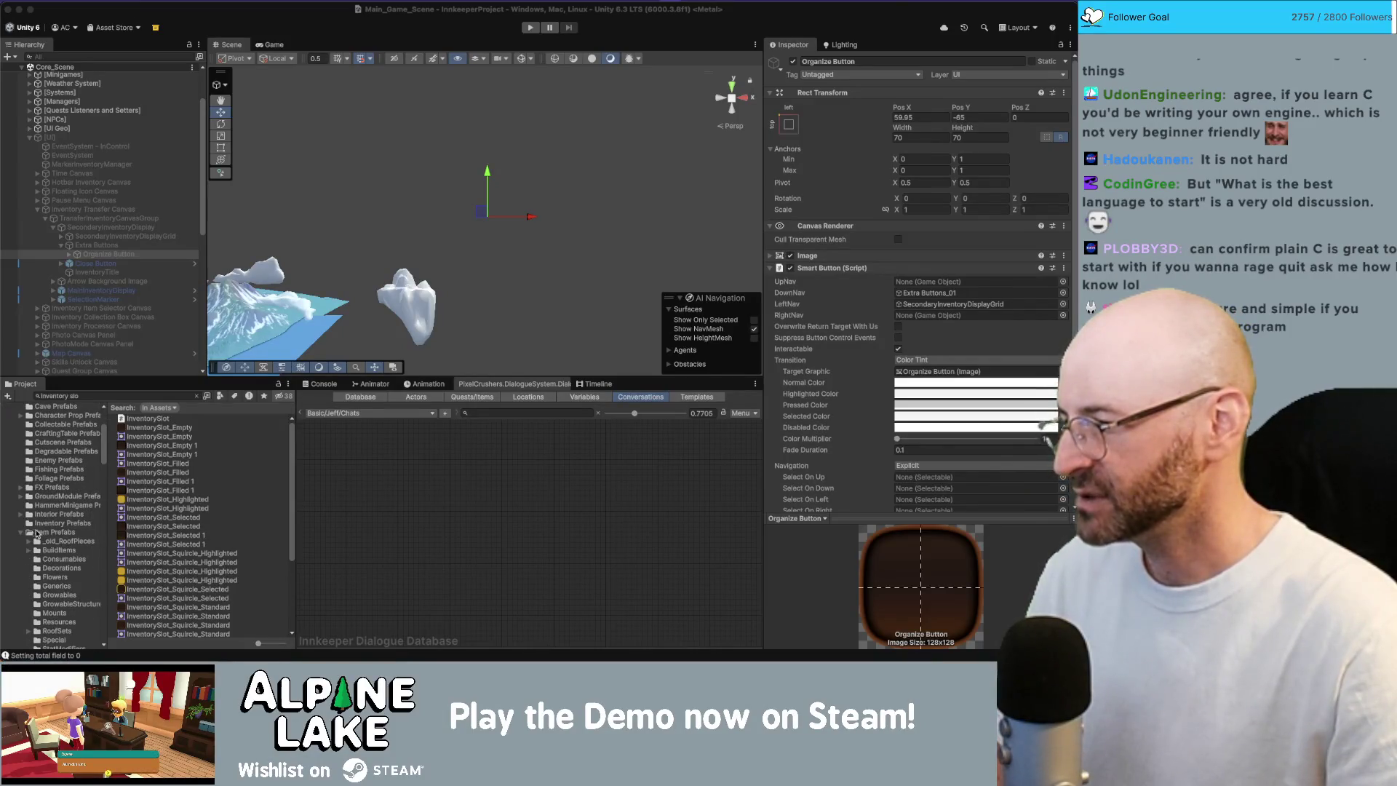
- Collapse Item Prefabs and open the UI Prefabs folder in the Project window
left_click(20, 532)
scroll(35, 571, "down", 3)
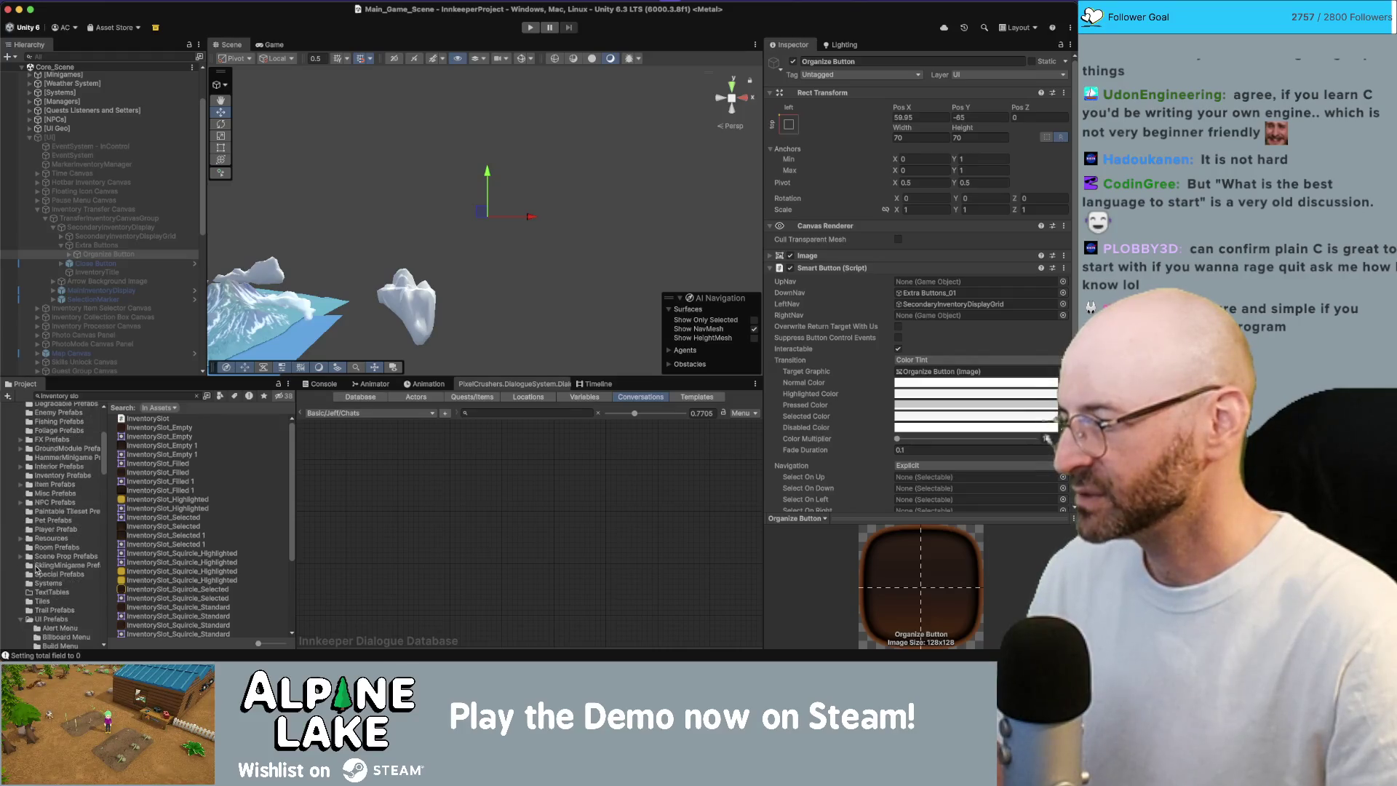
left_click(45, 608)
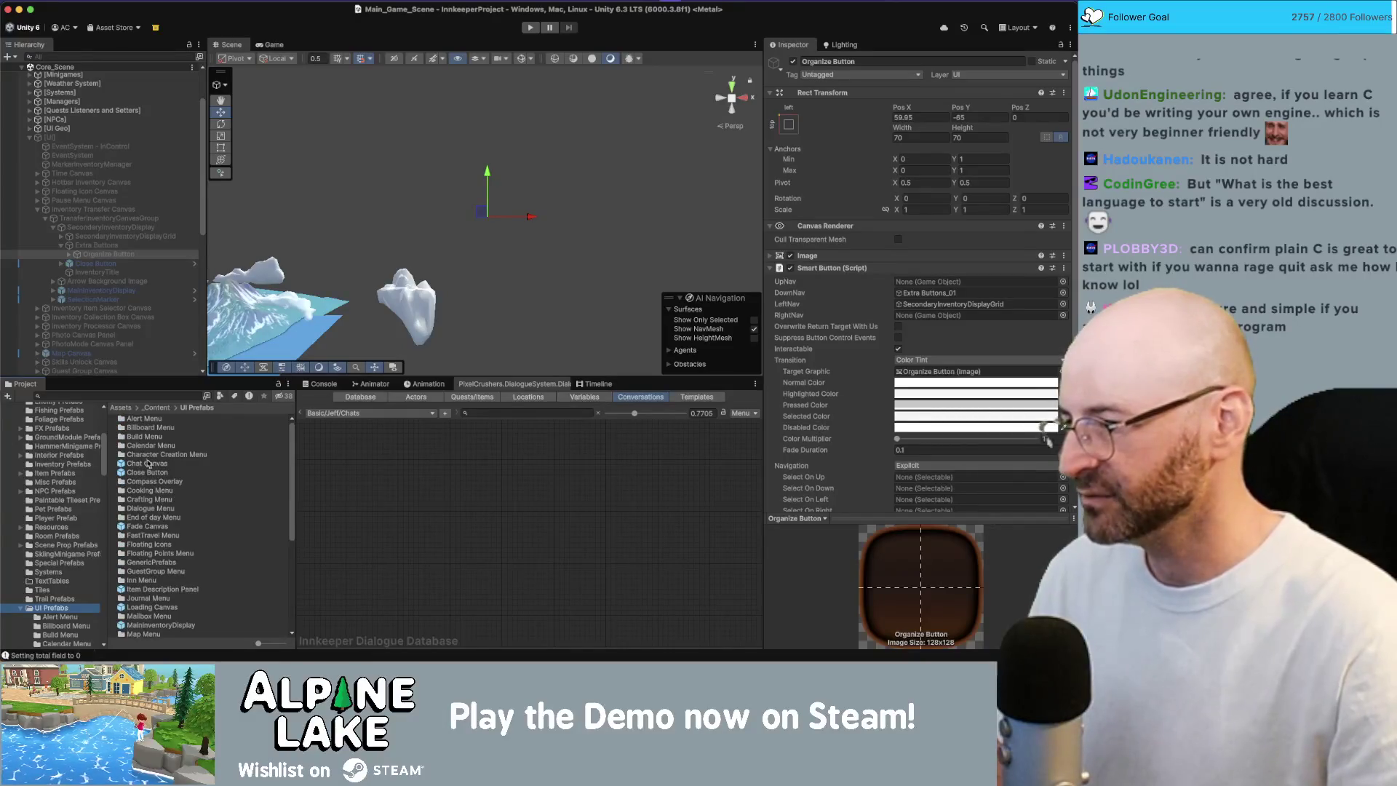
scroll(160, 518, "down", 1)
scroll(159, 519, "up", 2)
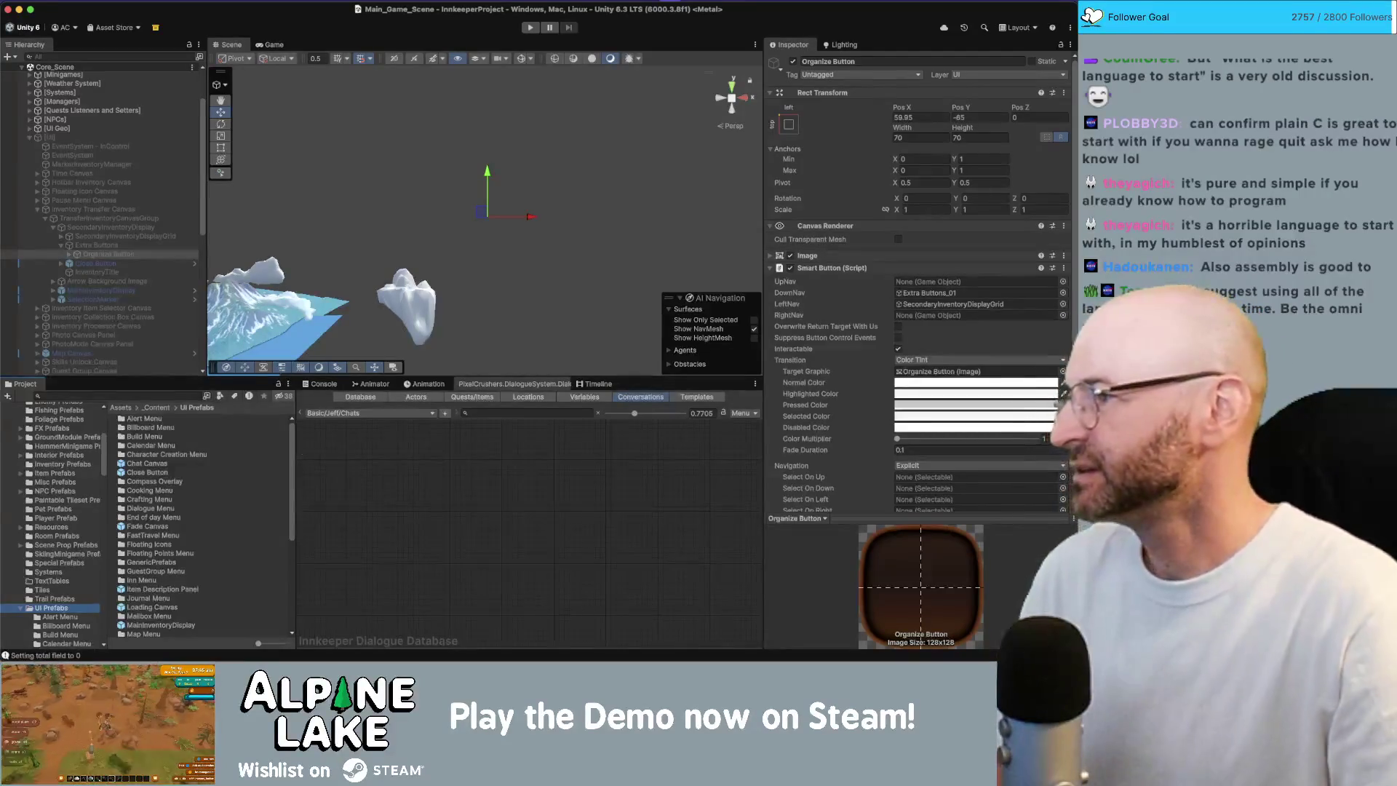
key("super+Tab")
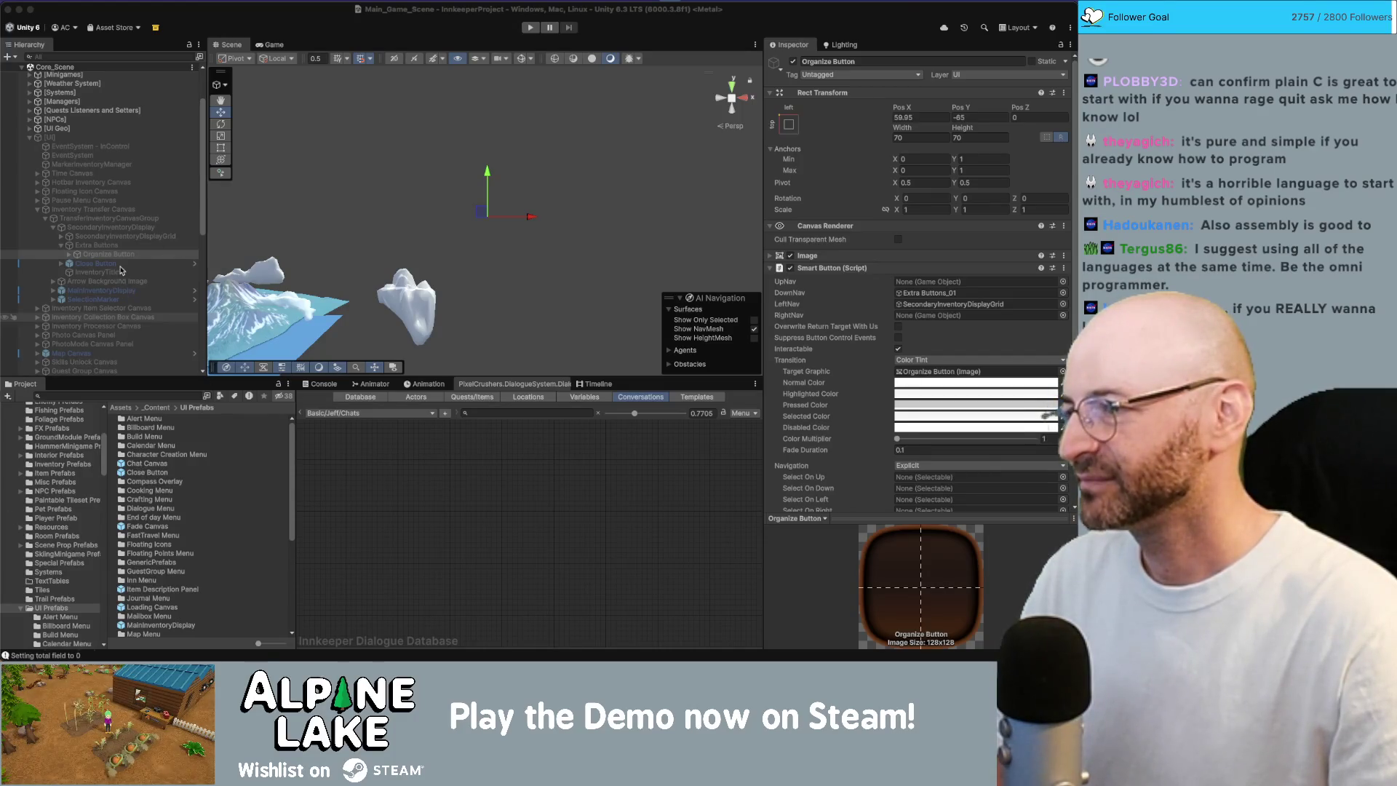
- Drag the Organize Button from the Hierarchy into UI Prefabs to create its prefab
mouse_move(120, 256)
left_mouse_down()
mouse_move(146, 630)
mouse_move(129, 268)
mouse_move(160, 256)
left_mouse_up()
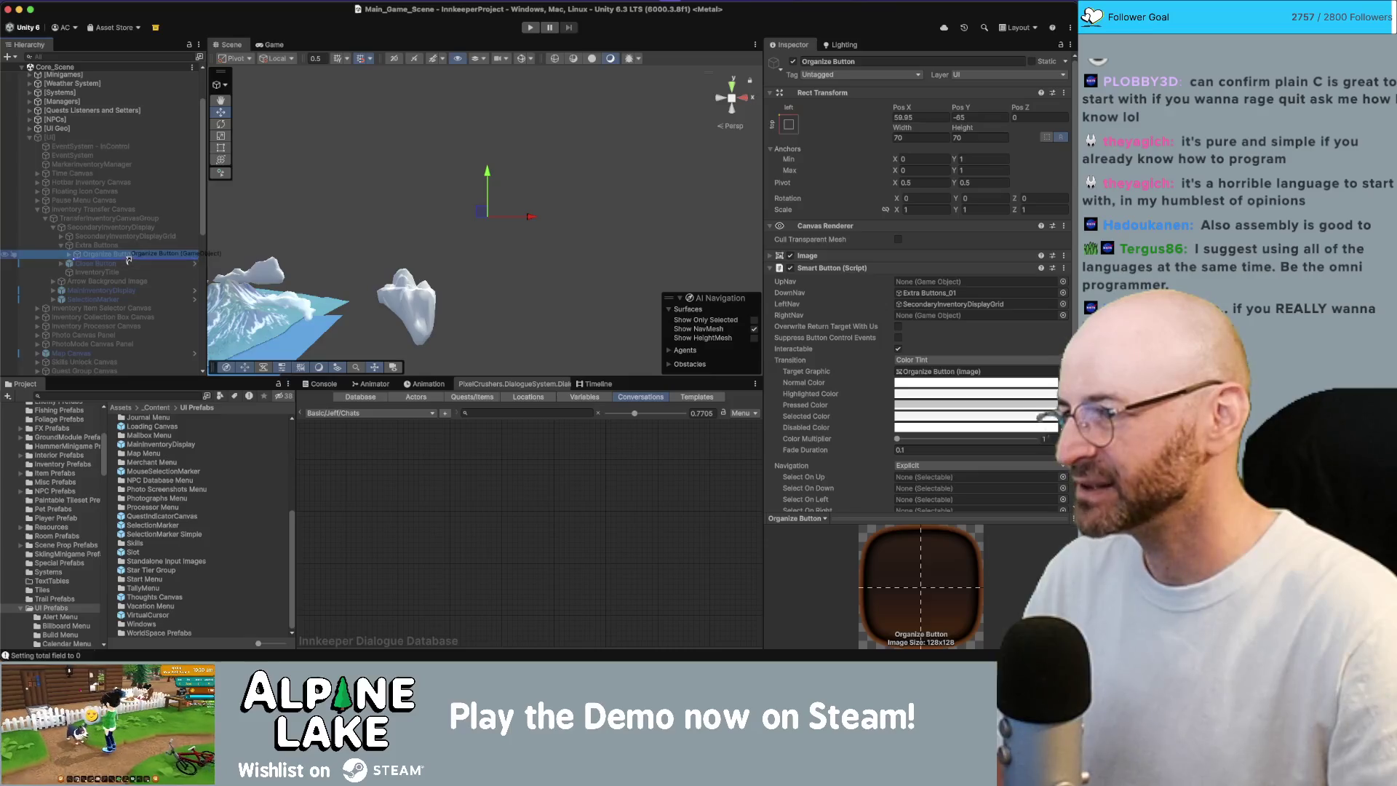
right_click(115, 256)
left_click(115, 256)
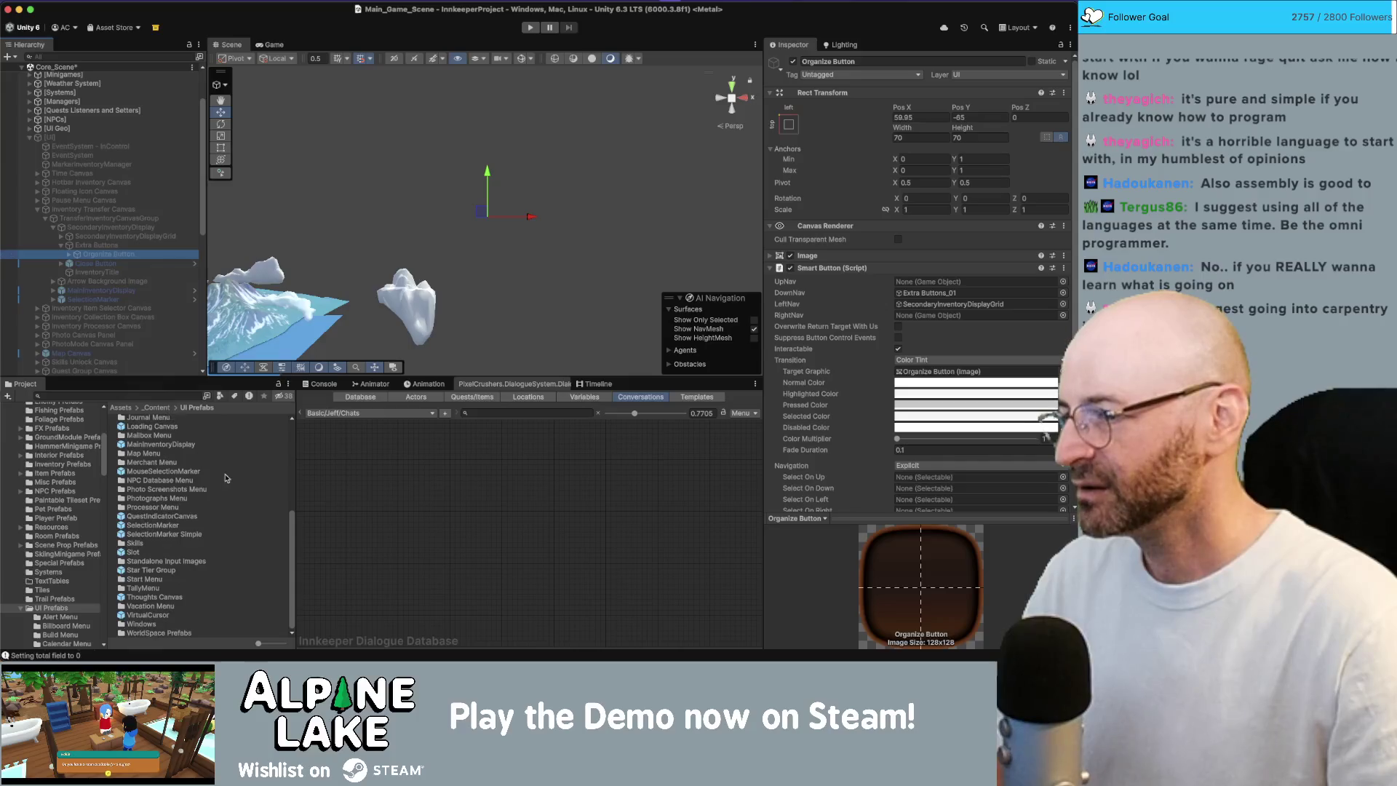
left_click(265, 643)
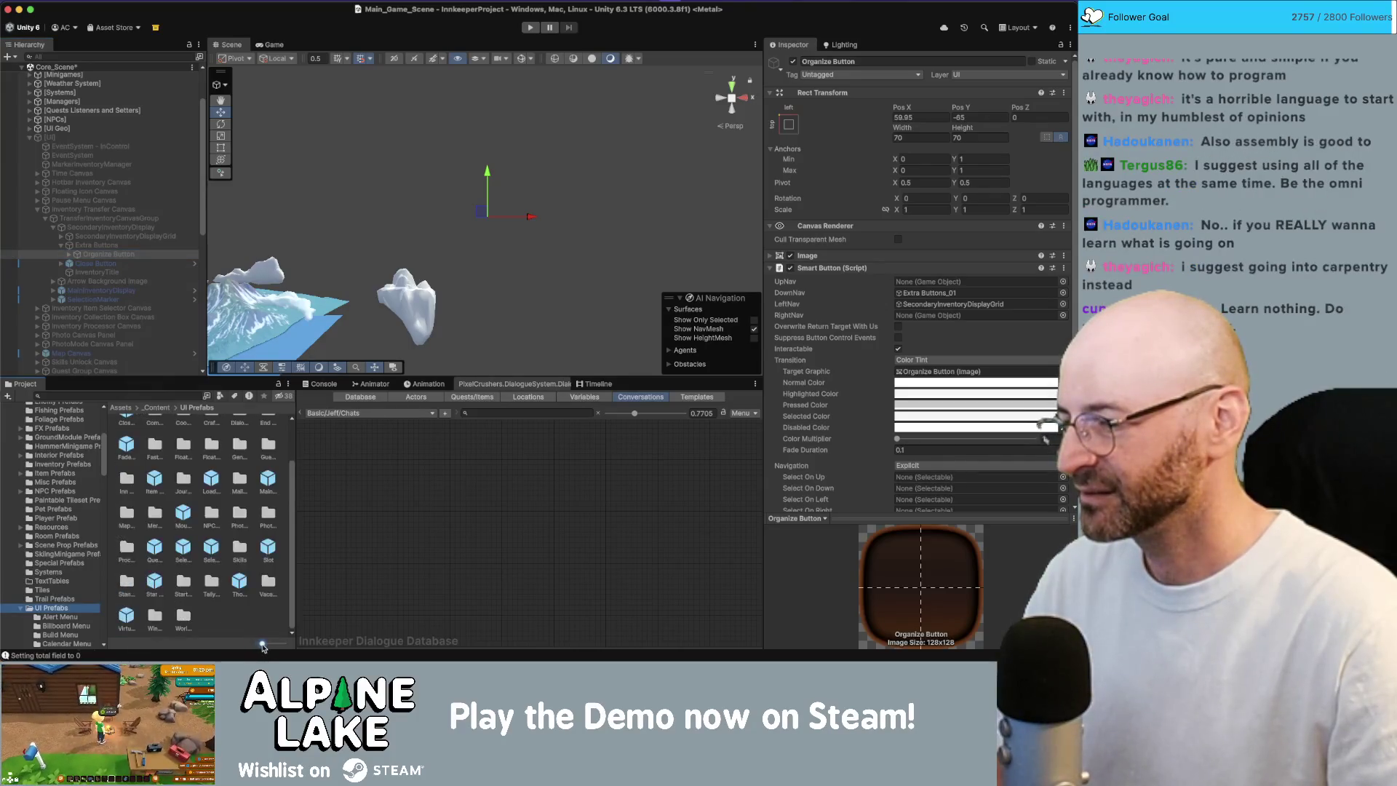
left_click(109, 256)
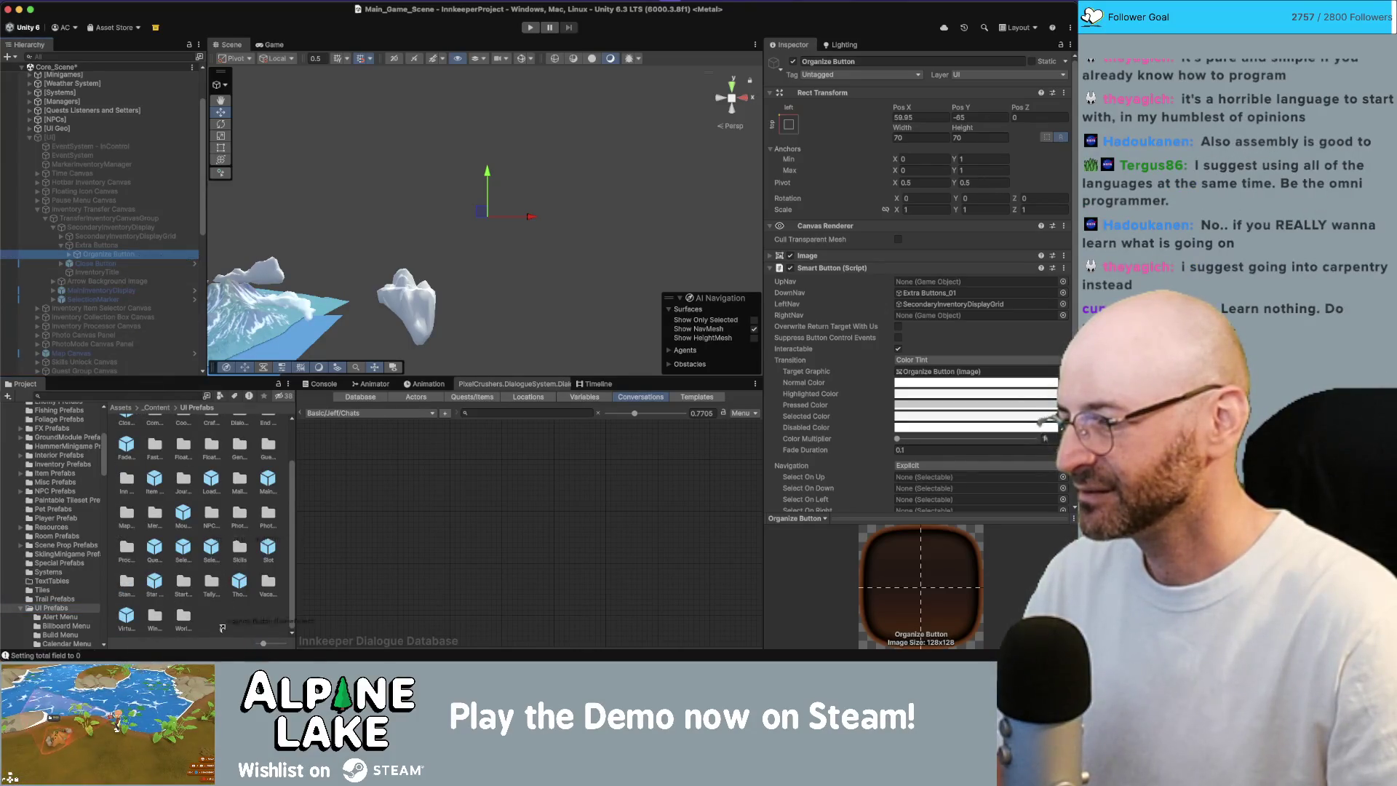
left_click_drag(223, 627, 257, 647)
left_click(109, 255)
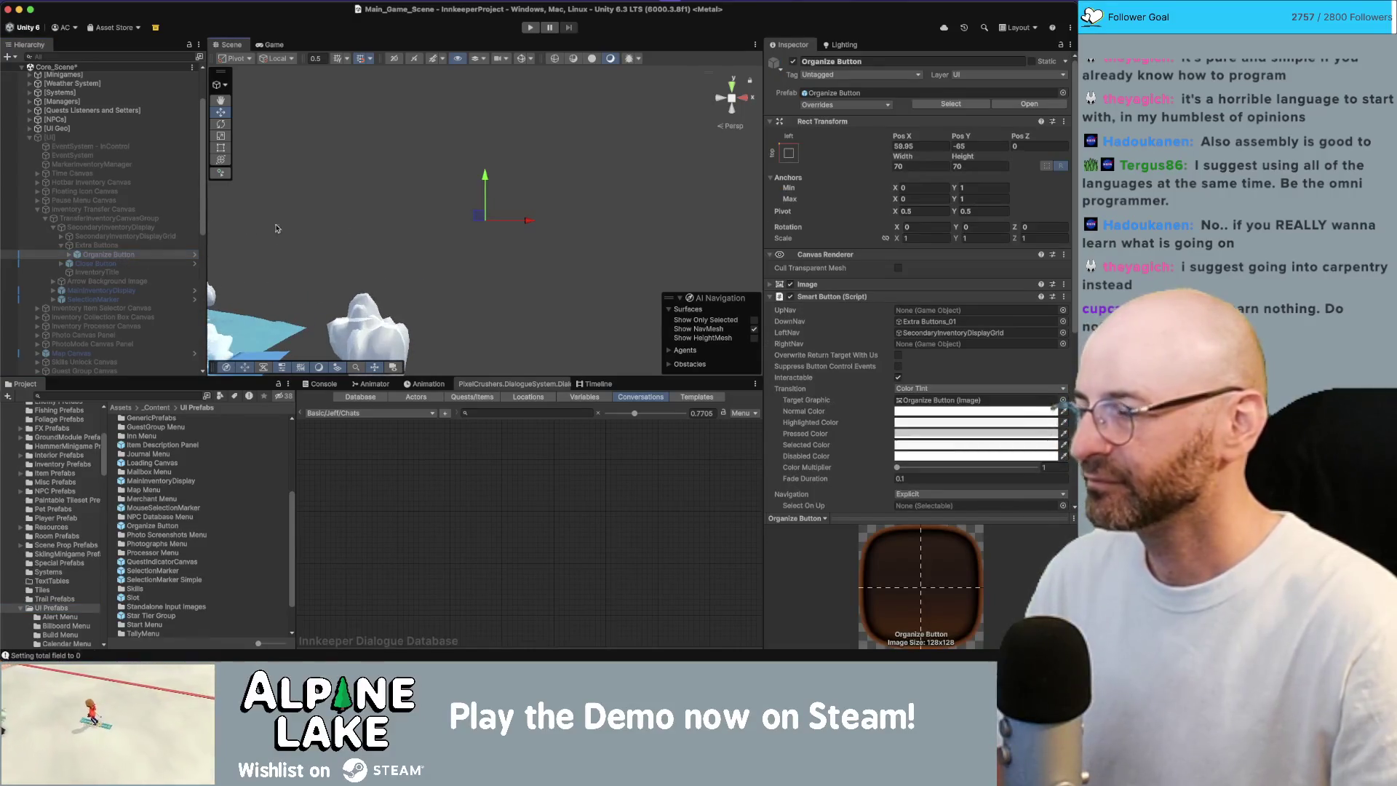
left_click(218, 211)
- Reactivate the [UI] root object and reselect the Organize Button
left_click(66, 137)
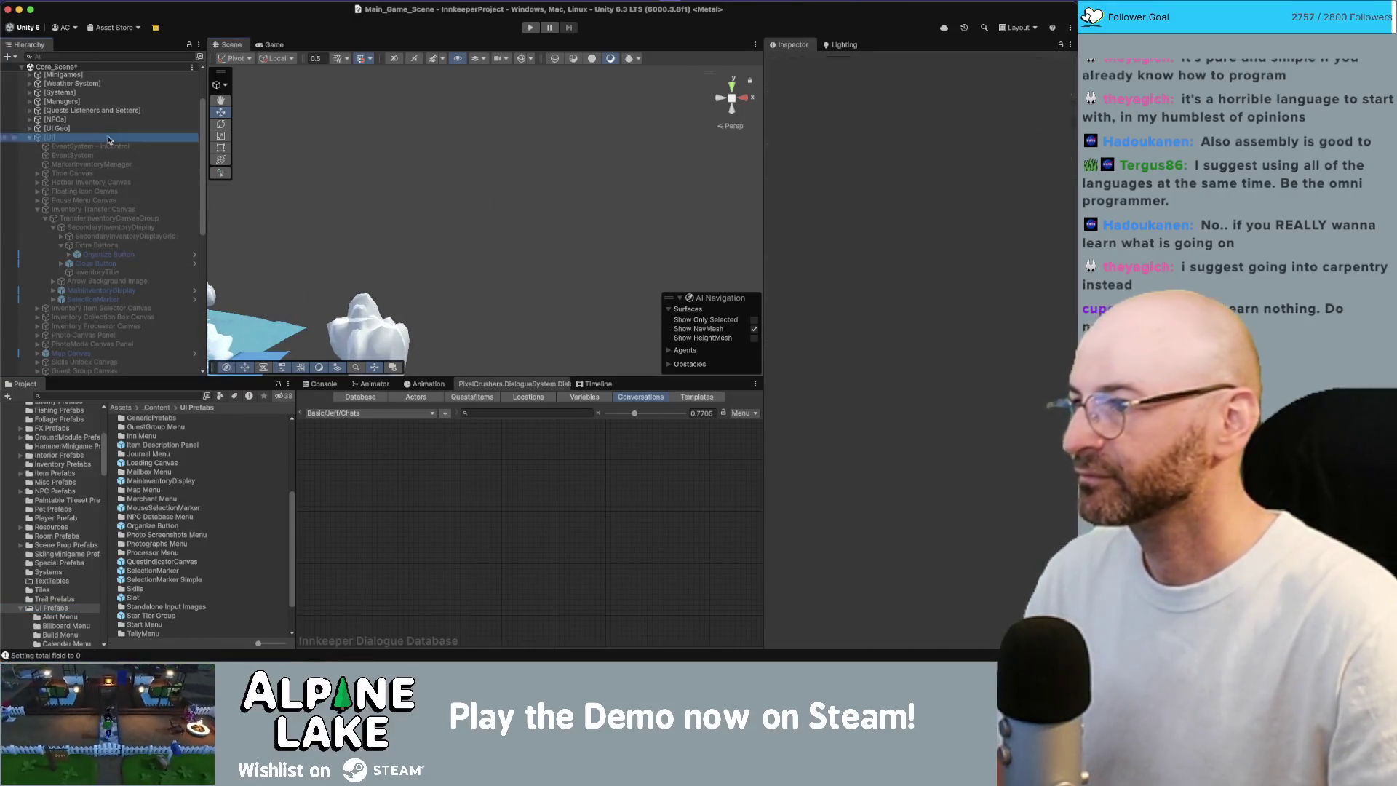
left_click(792, 61)
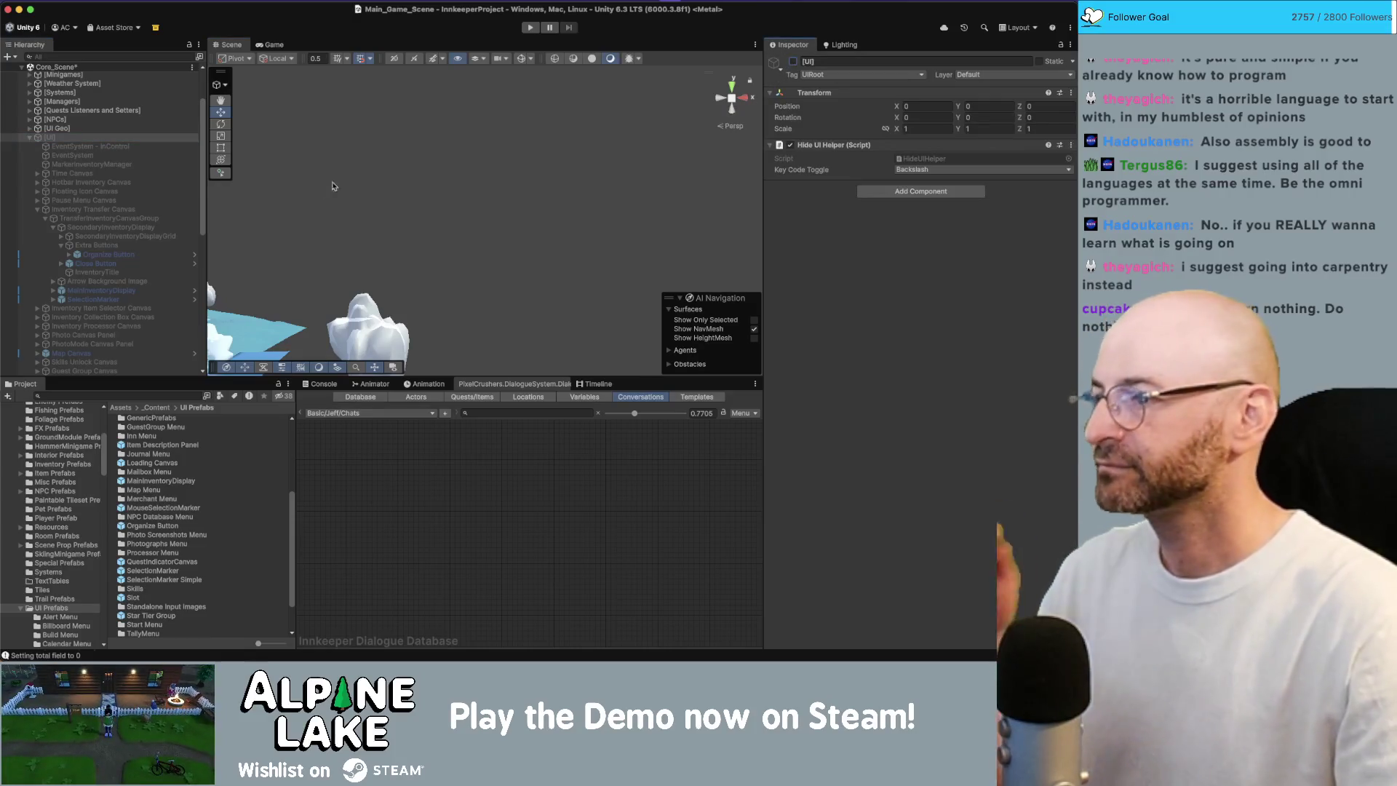
left_click(110, 254)
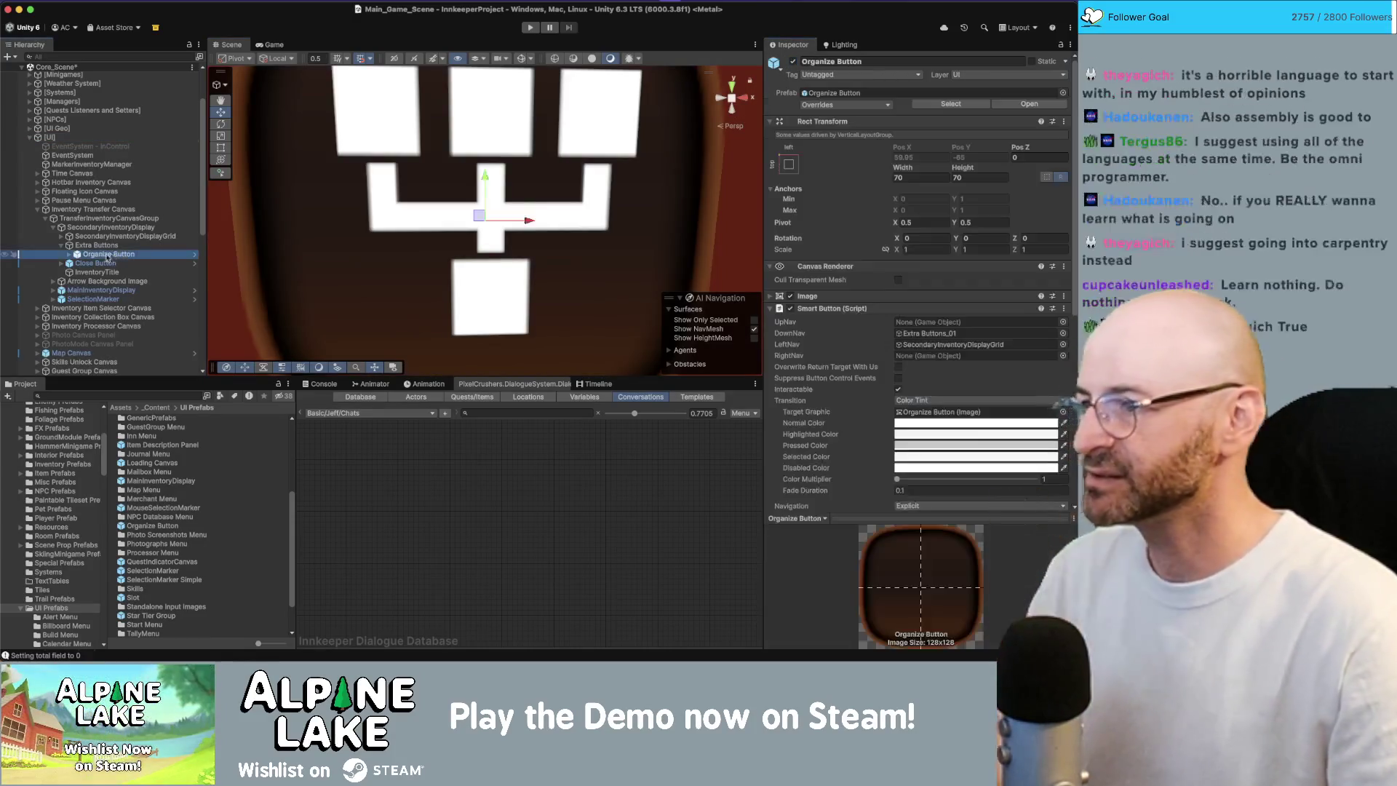
scroll(499, 233, "down", 5)
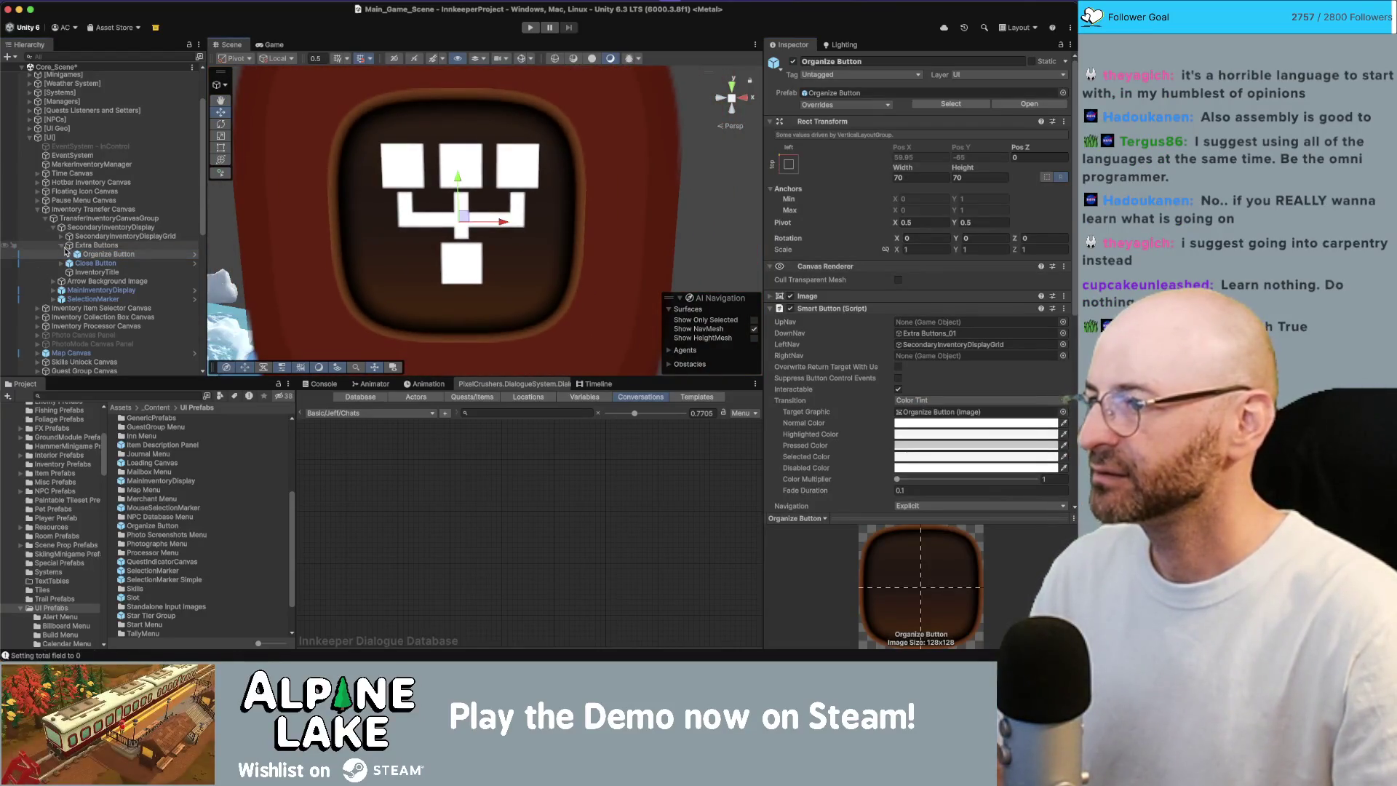
- Select the Organize Image icon and try Pos X values of -1 and 0
left_click(77, 254)
left_click(105, 263)
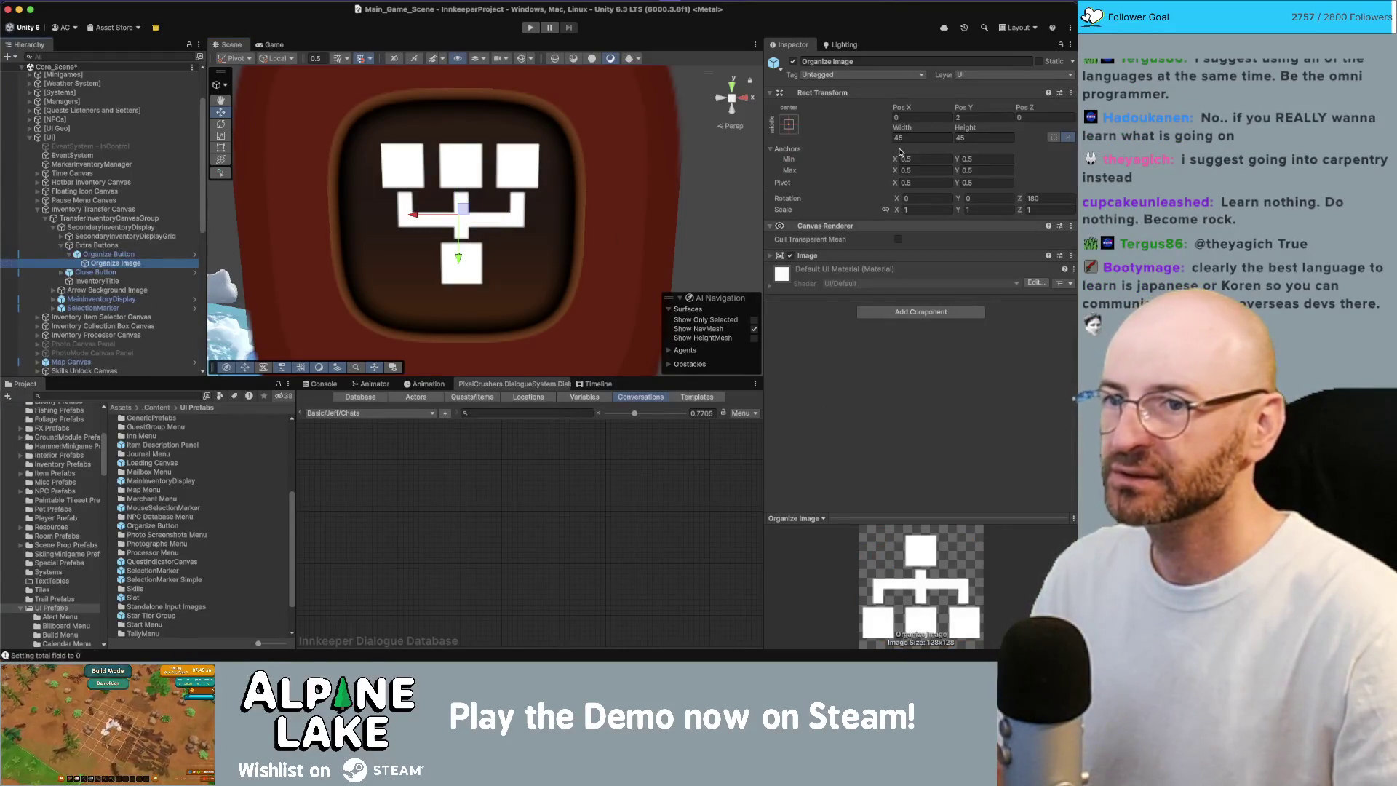
left_click(969, 116)
type("0")
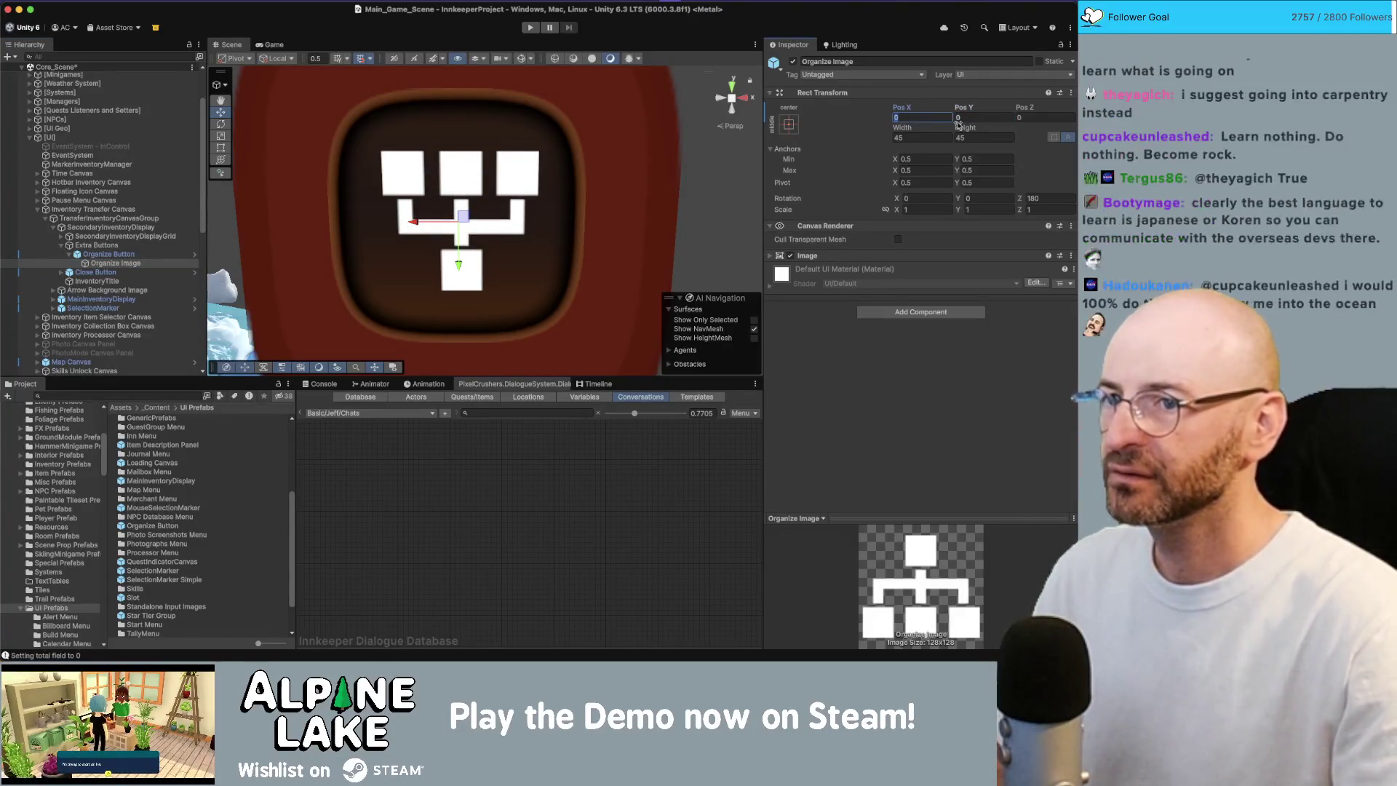
type("-1")
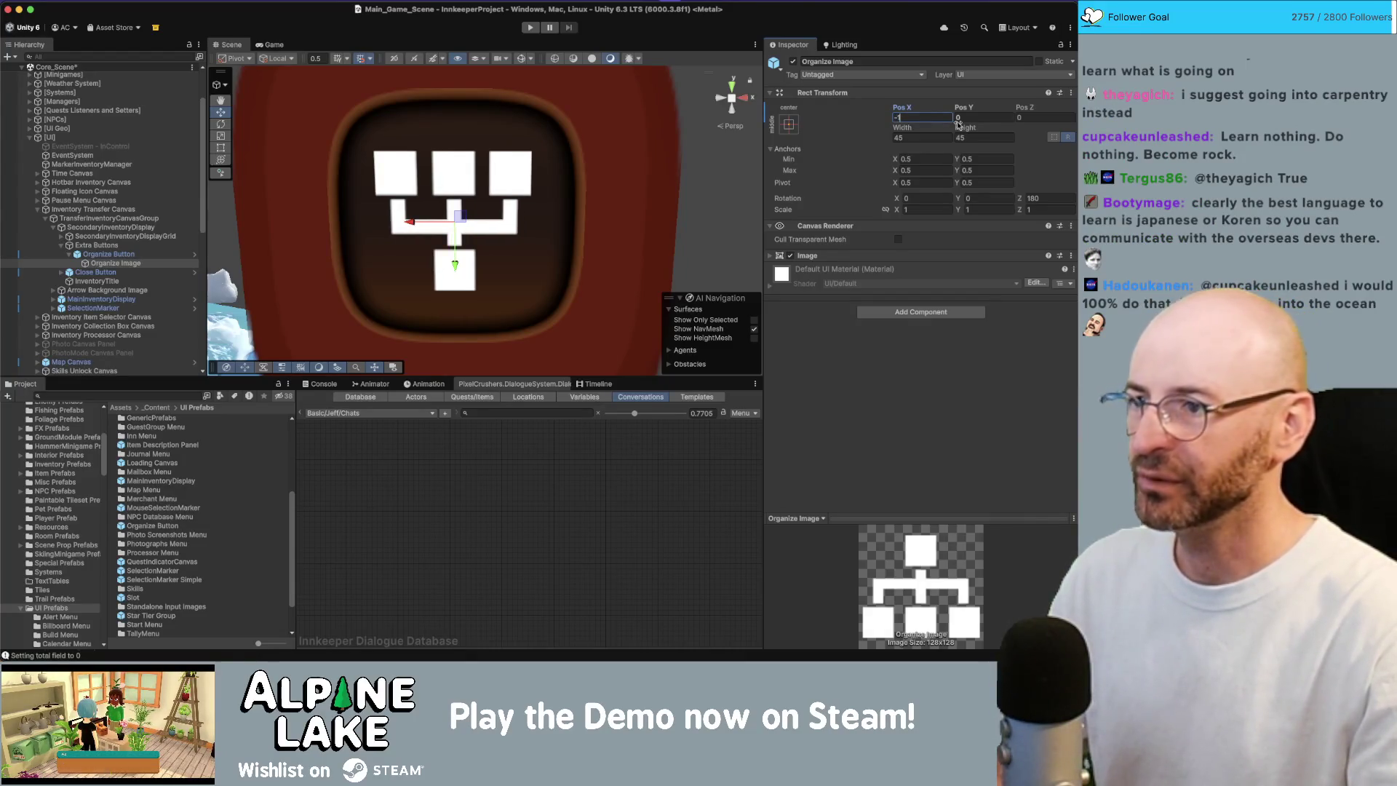
key("BackSpace")
type("0")
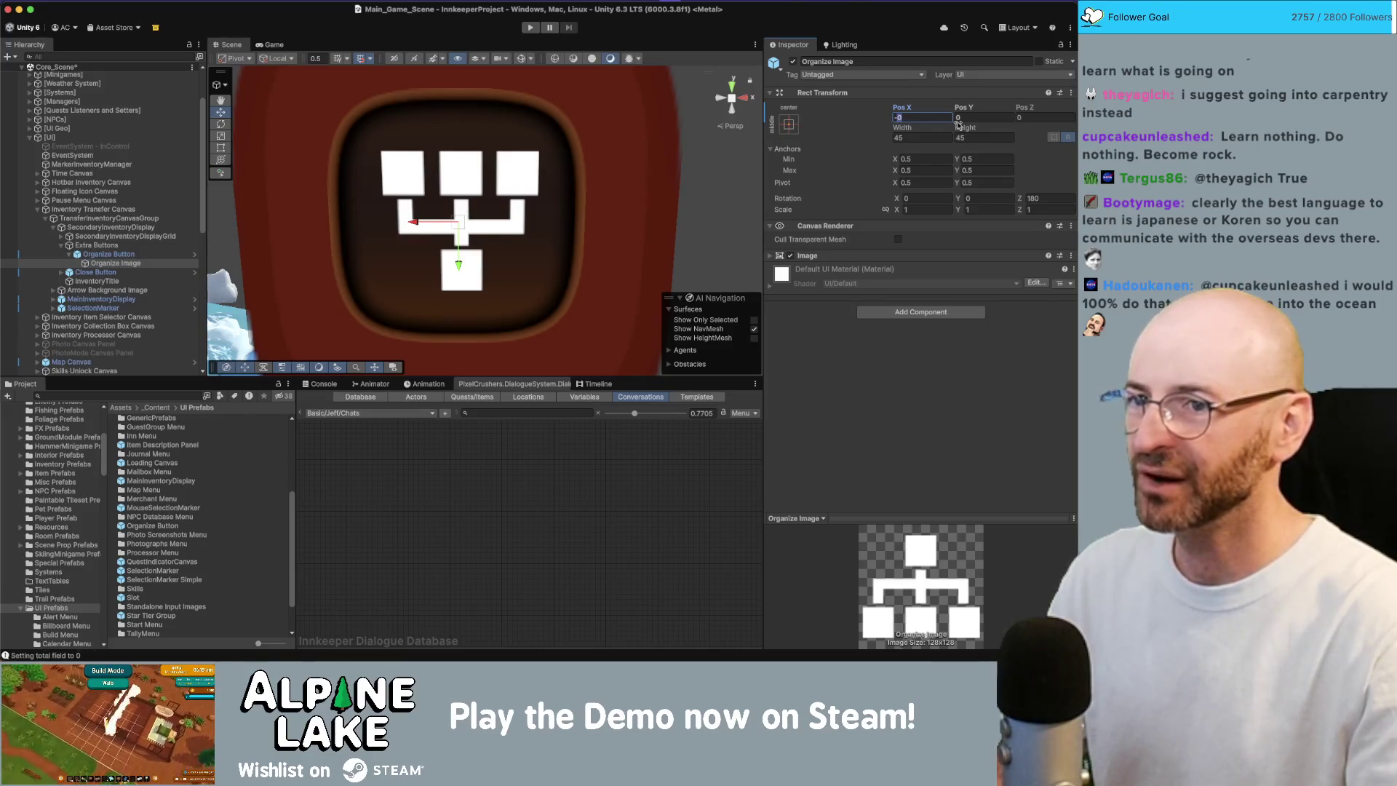
key("BackSpace")
type("1")
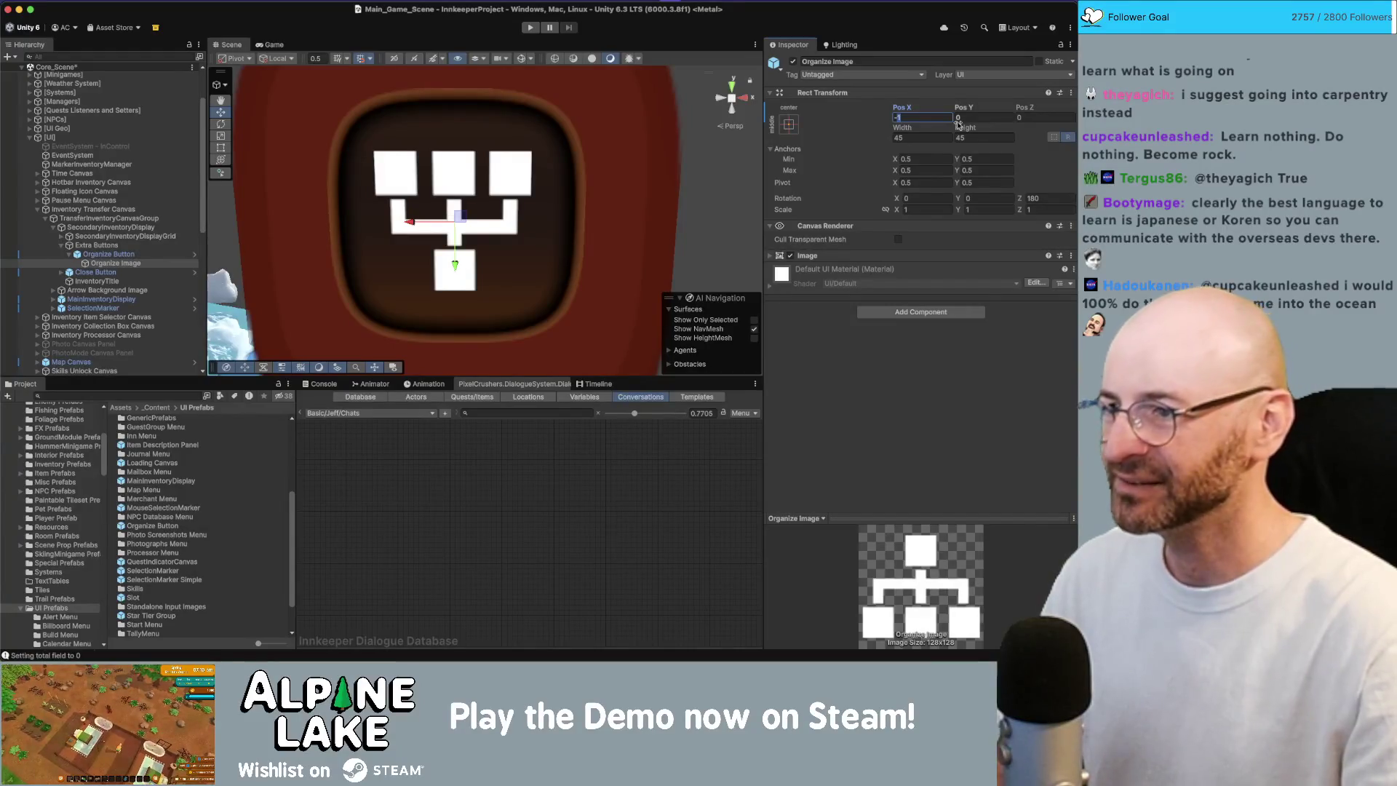
key("BackSpace")
type("0")
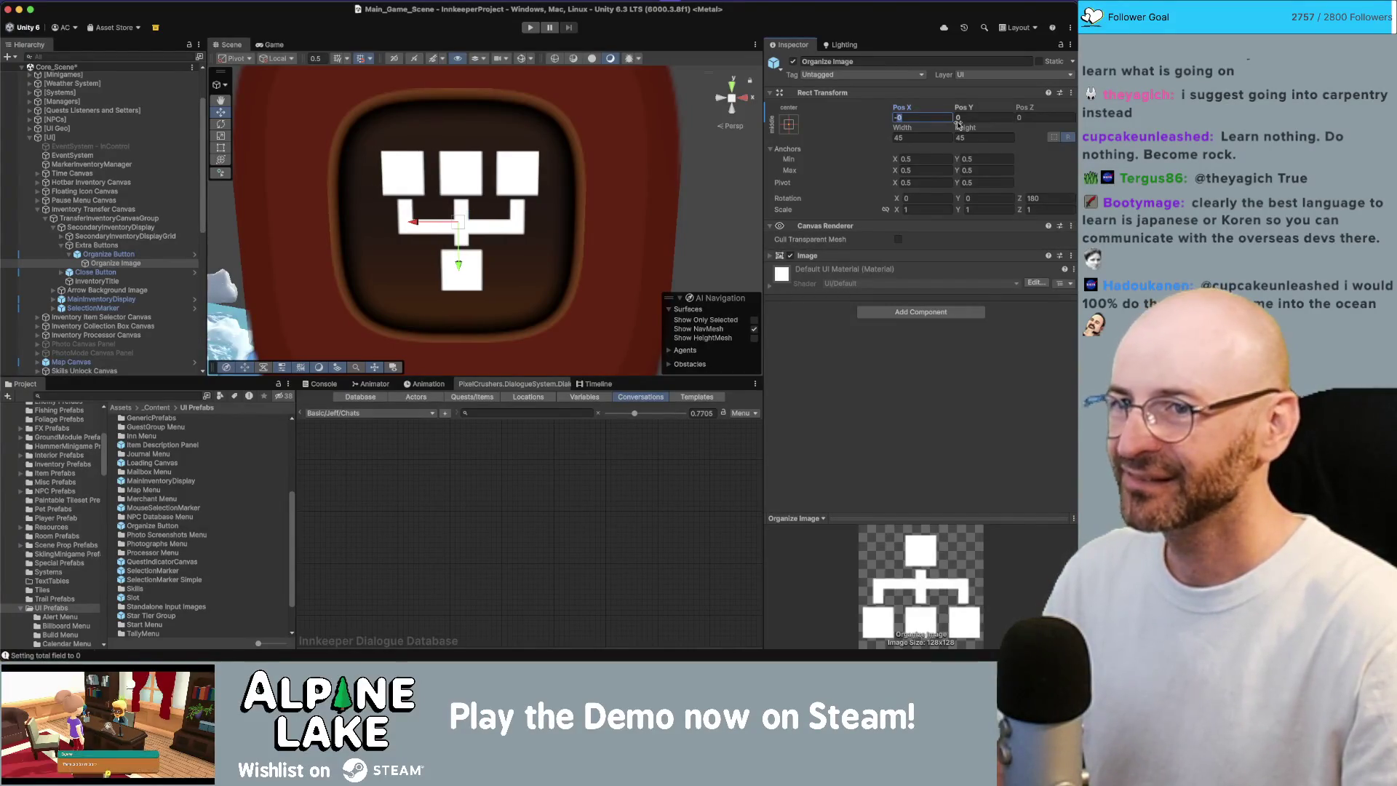
key("BackSpace")
type("1")
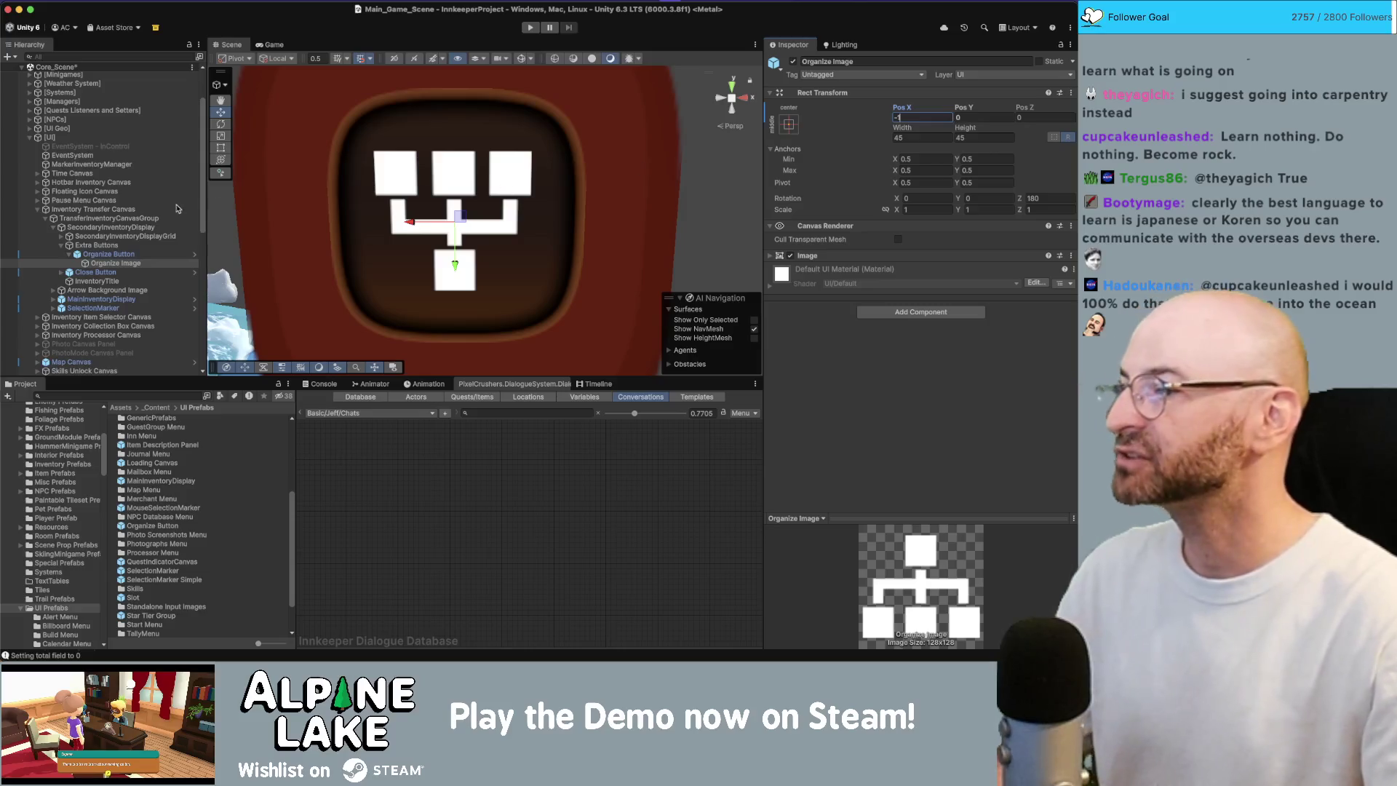
- Untick Pixel Perfect on the Inventory Transfer Canvas, then set Organize Image Pos X to 0
left_click(117, 209)
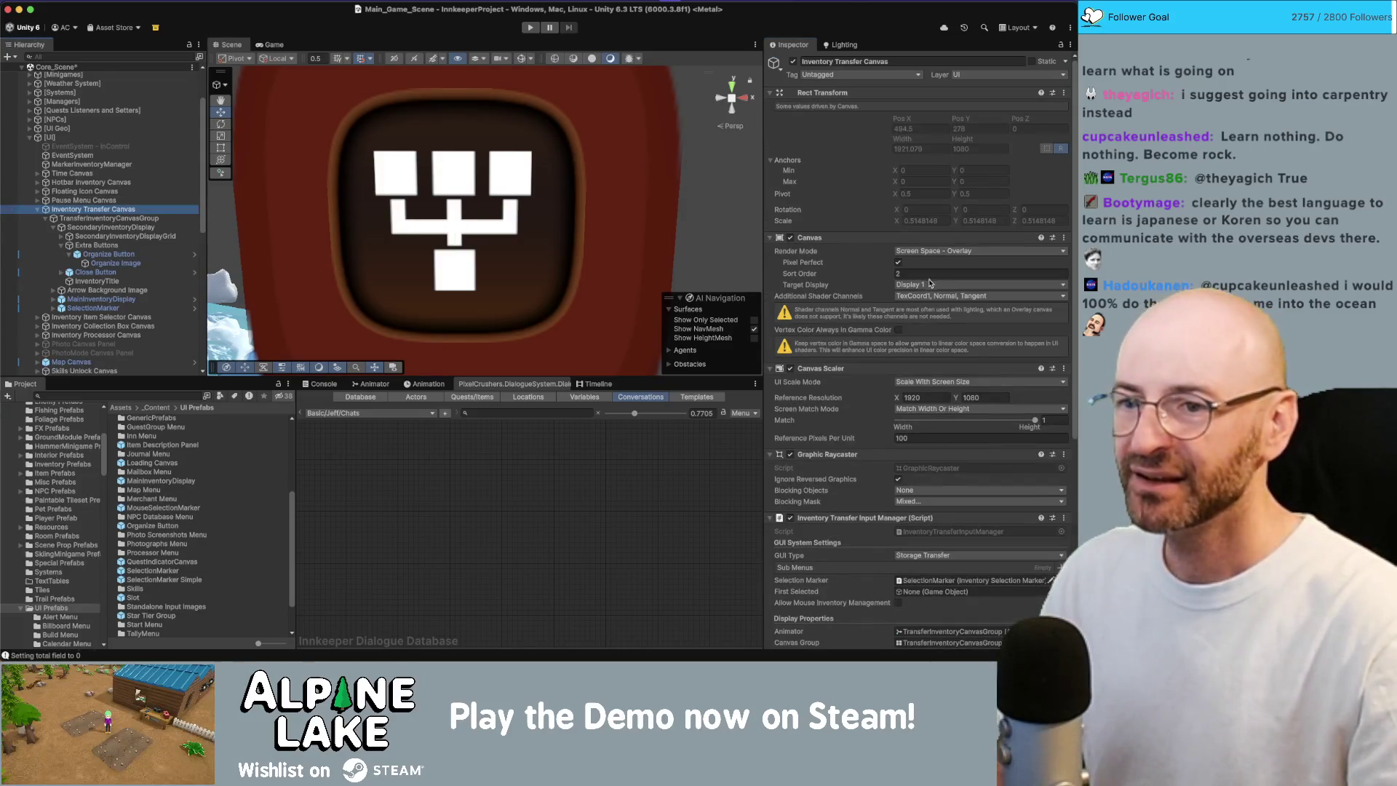
left_click(898, 264)
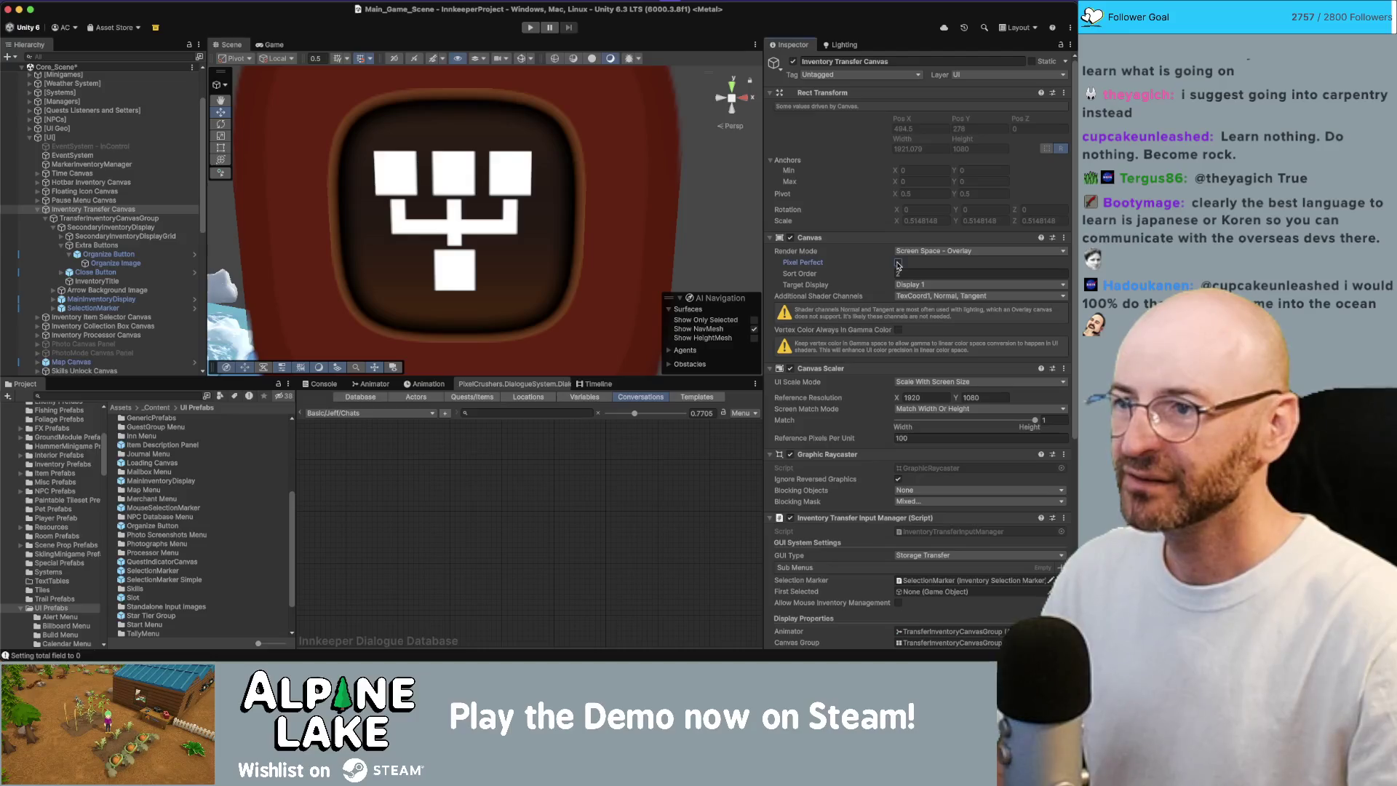
left_click(121, 265)
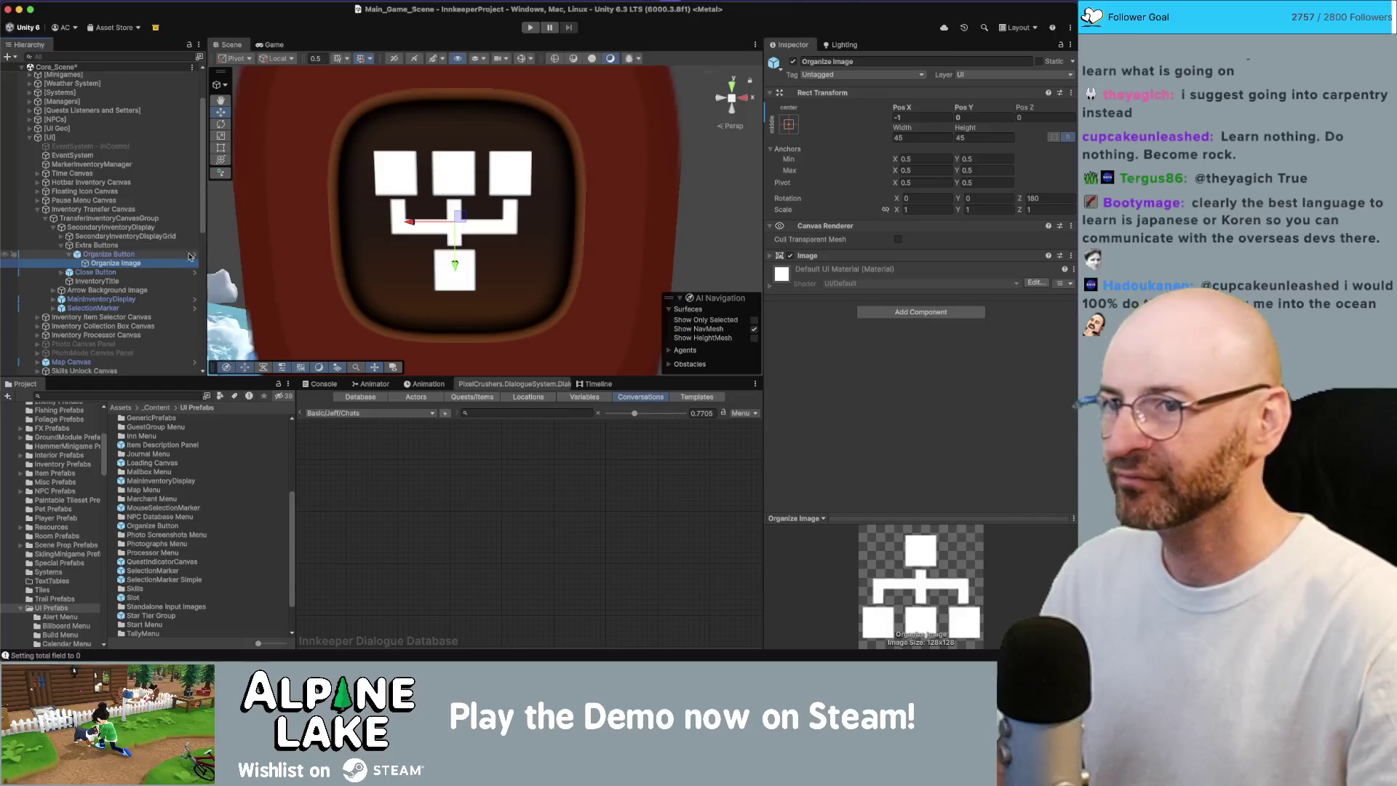
left_click(922, 116)
type("0")
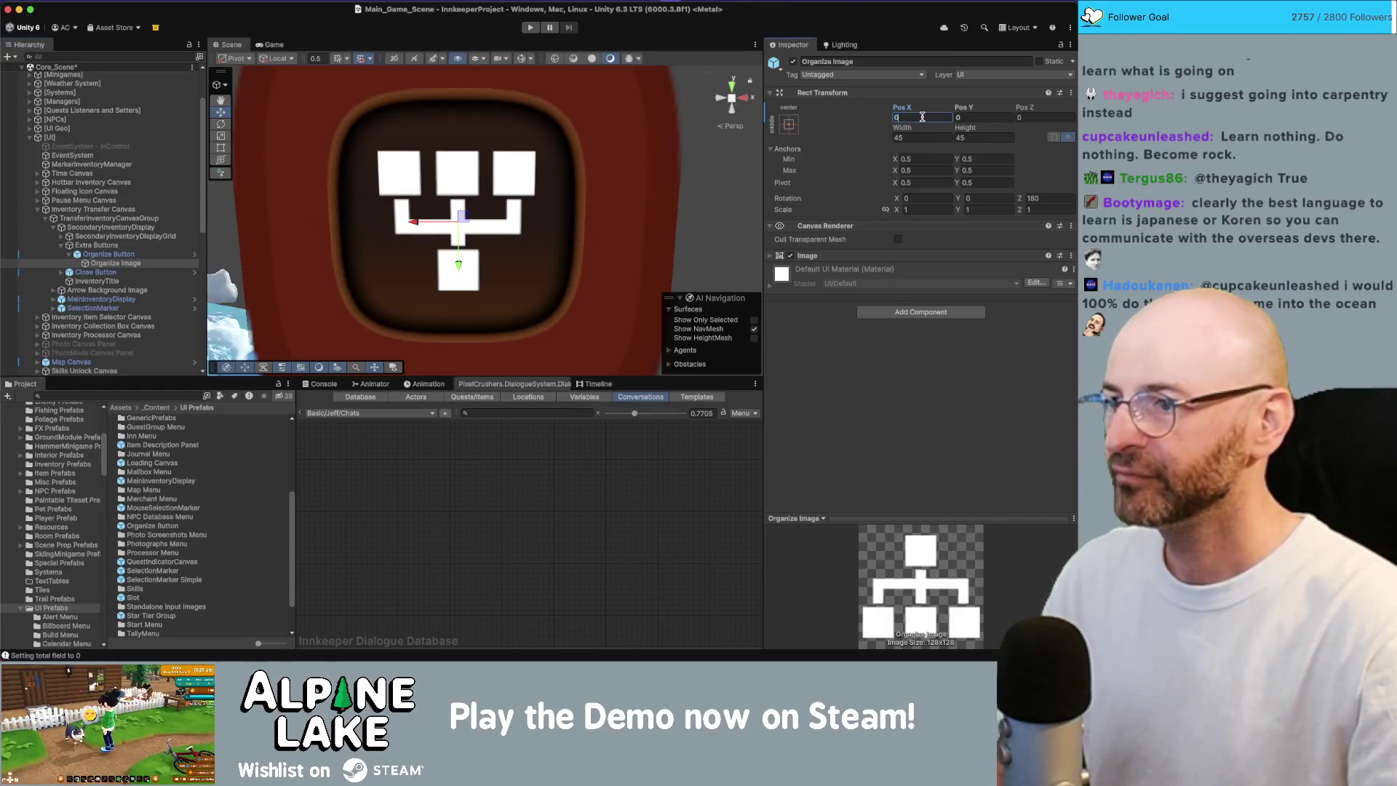
scroll(503, 136, "down", 2)
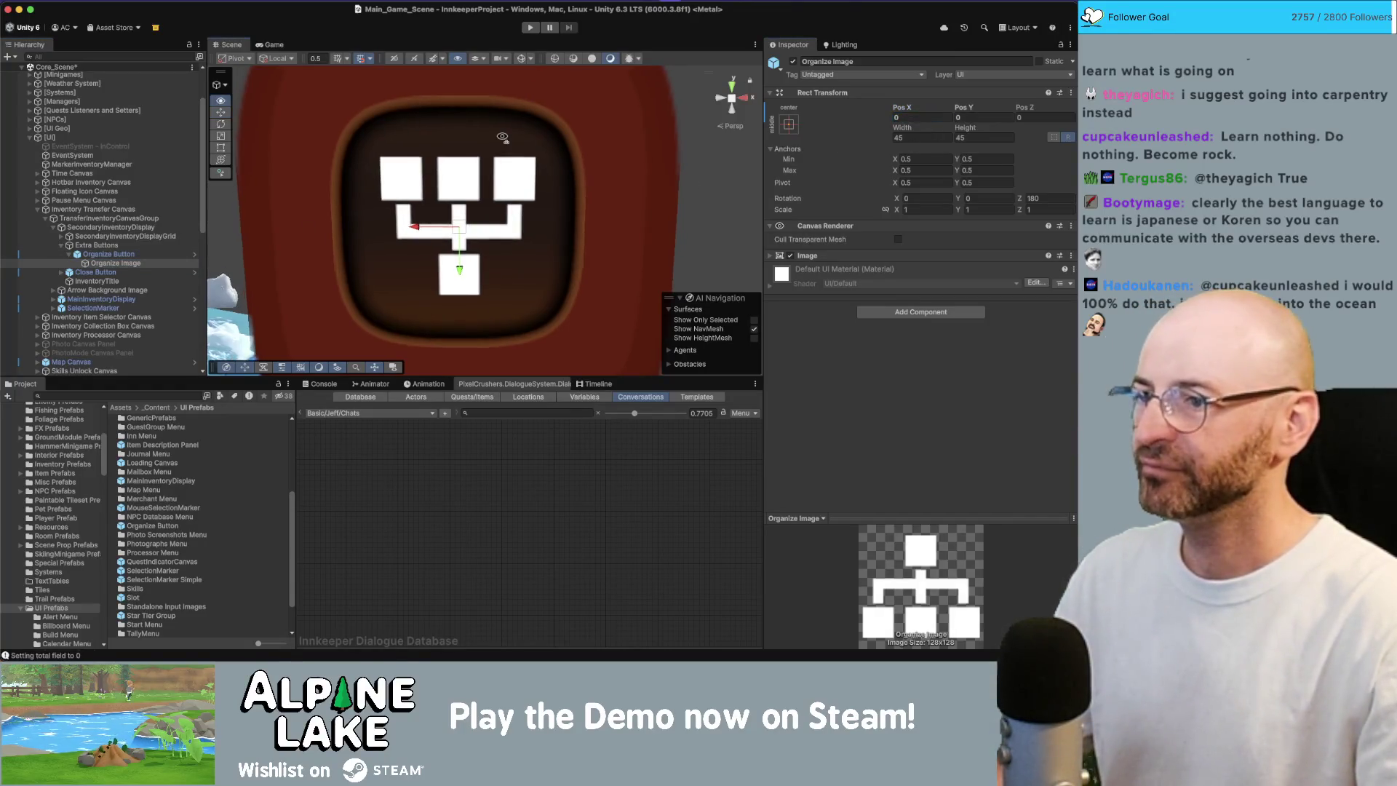
scroll(503, 136, "down", 1)
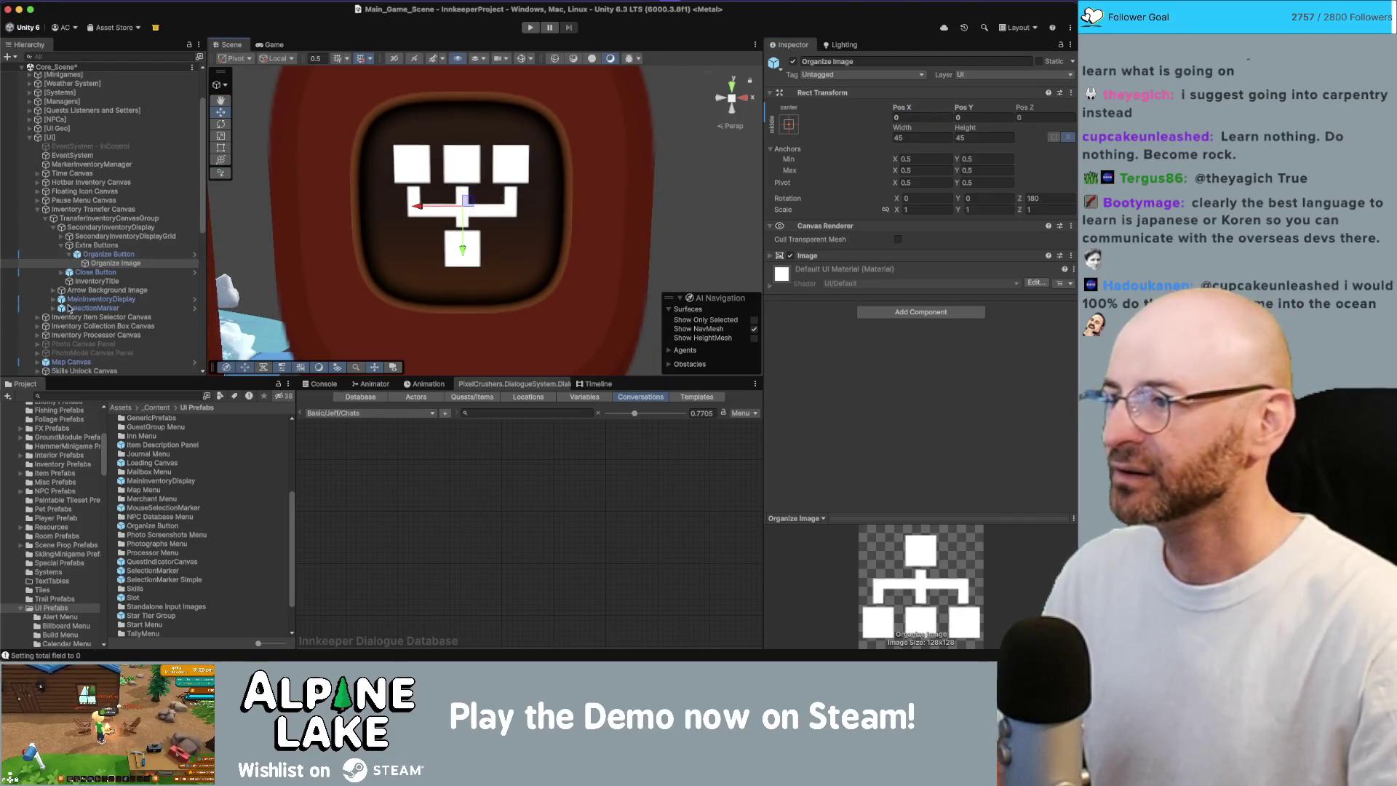
right_click(824, 94)
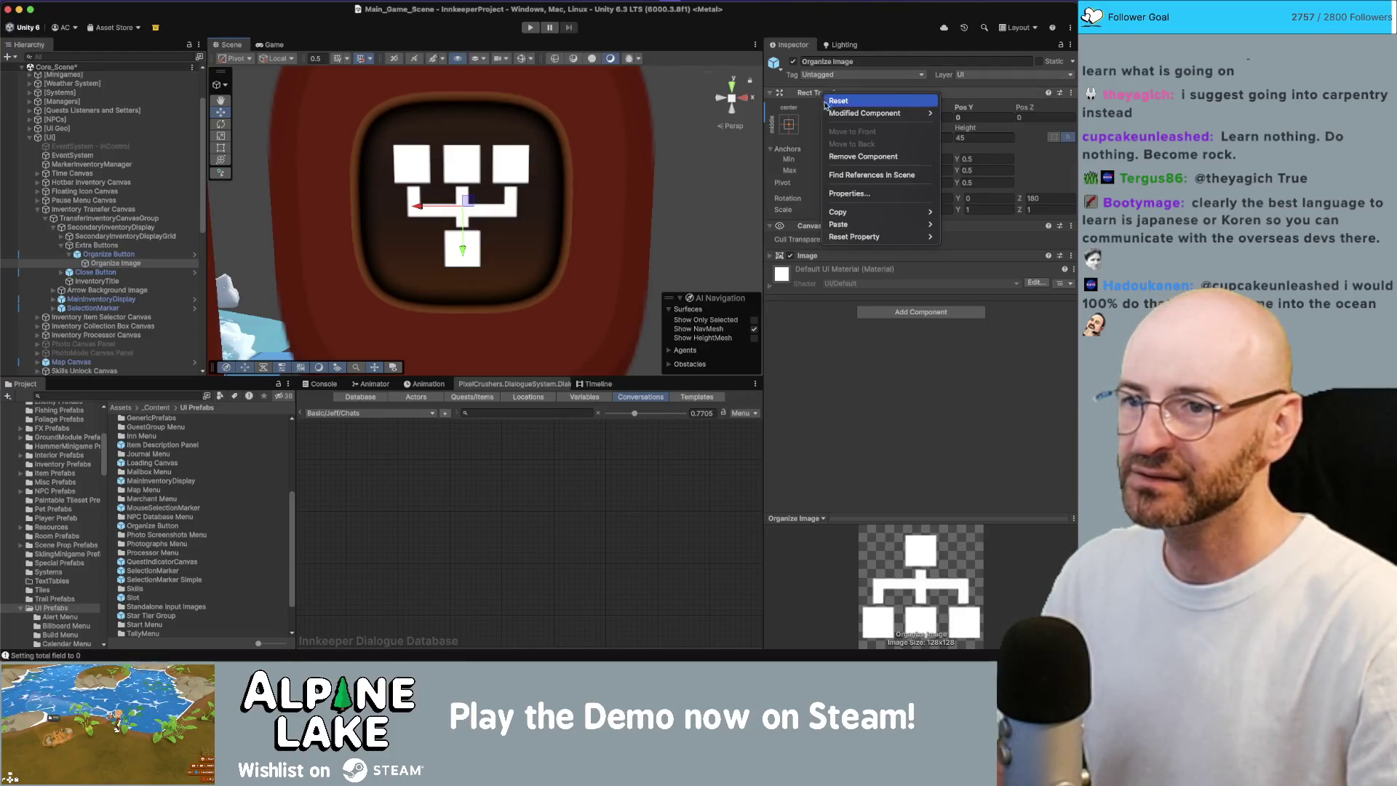
- Apply the Rect Transform change to the 'Organize Button' prefab
mouse_move(858, 114)
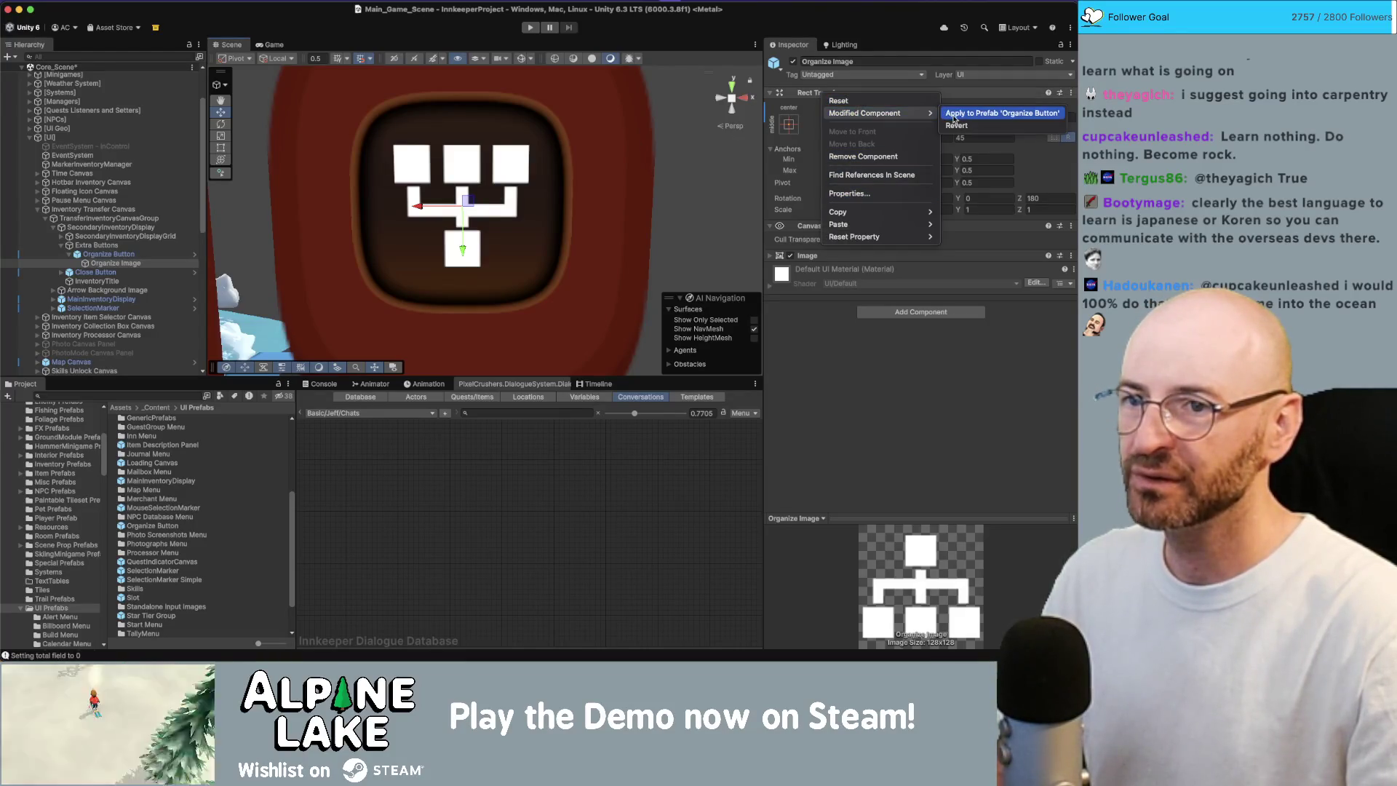
left_click(956, 114)
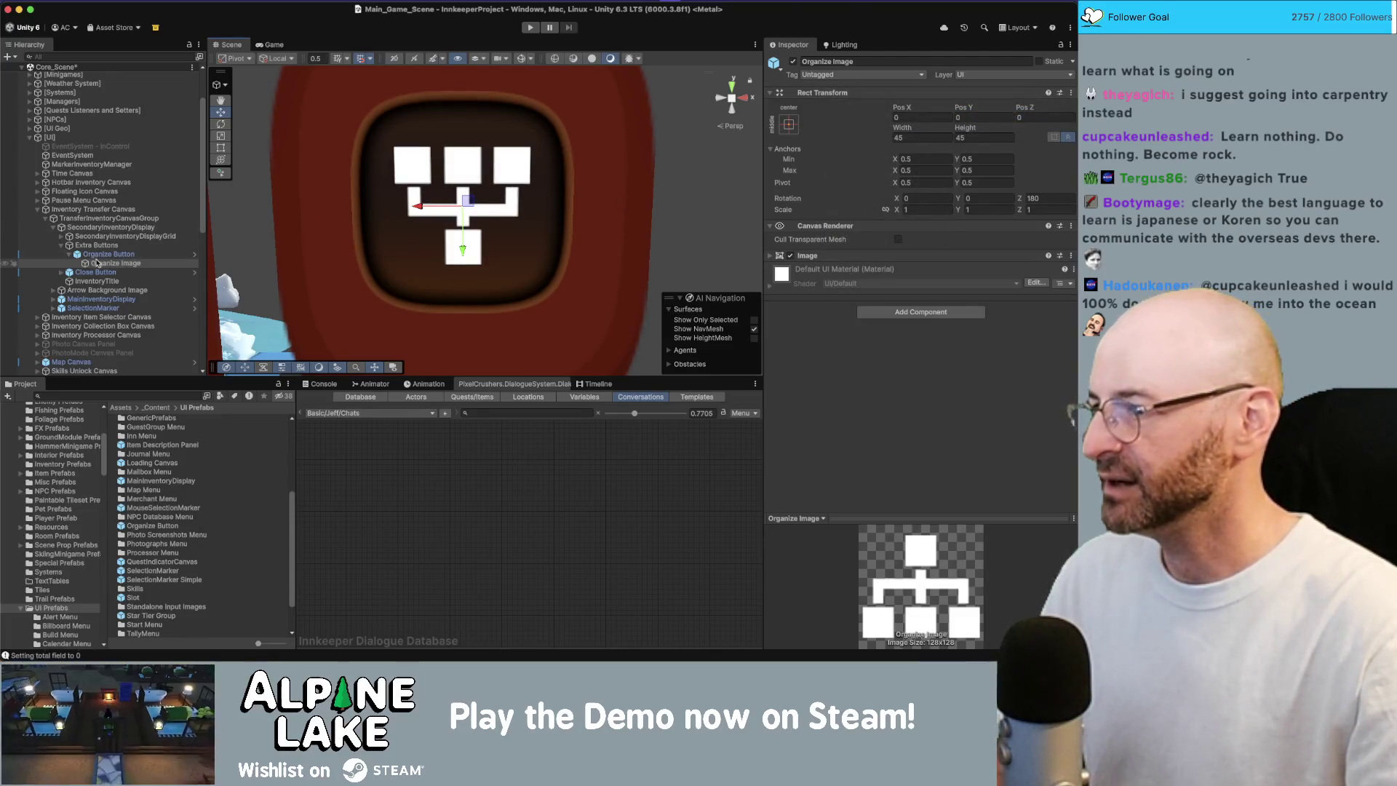
left_click(53, 300)
left_click(69, 255)
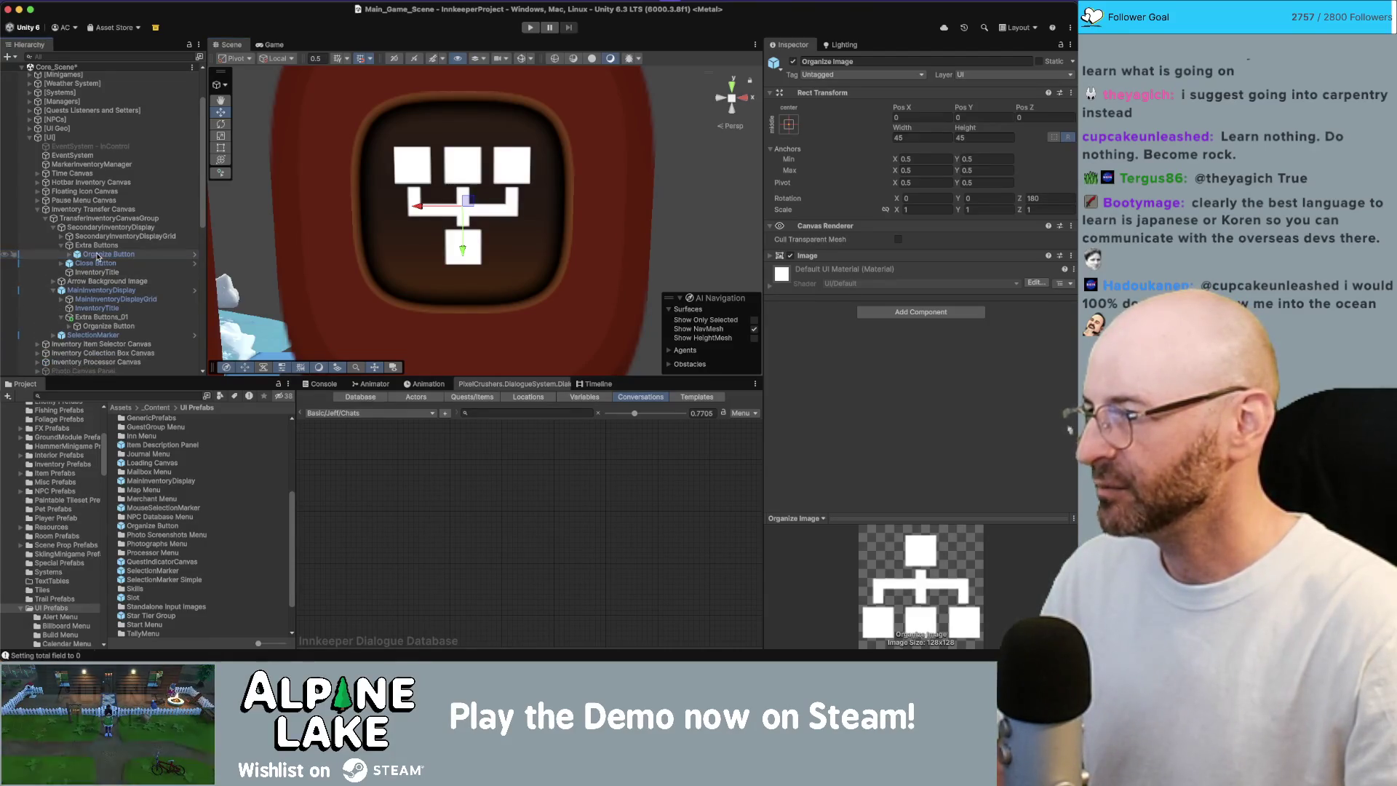
- Place an Organize Button prefab in Extra Buttons_01 and delete the duplicate plain button
left_click(102, 290)
left_click(106, 317)
left_click_drag(108, 326, 102, 319)
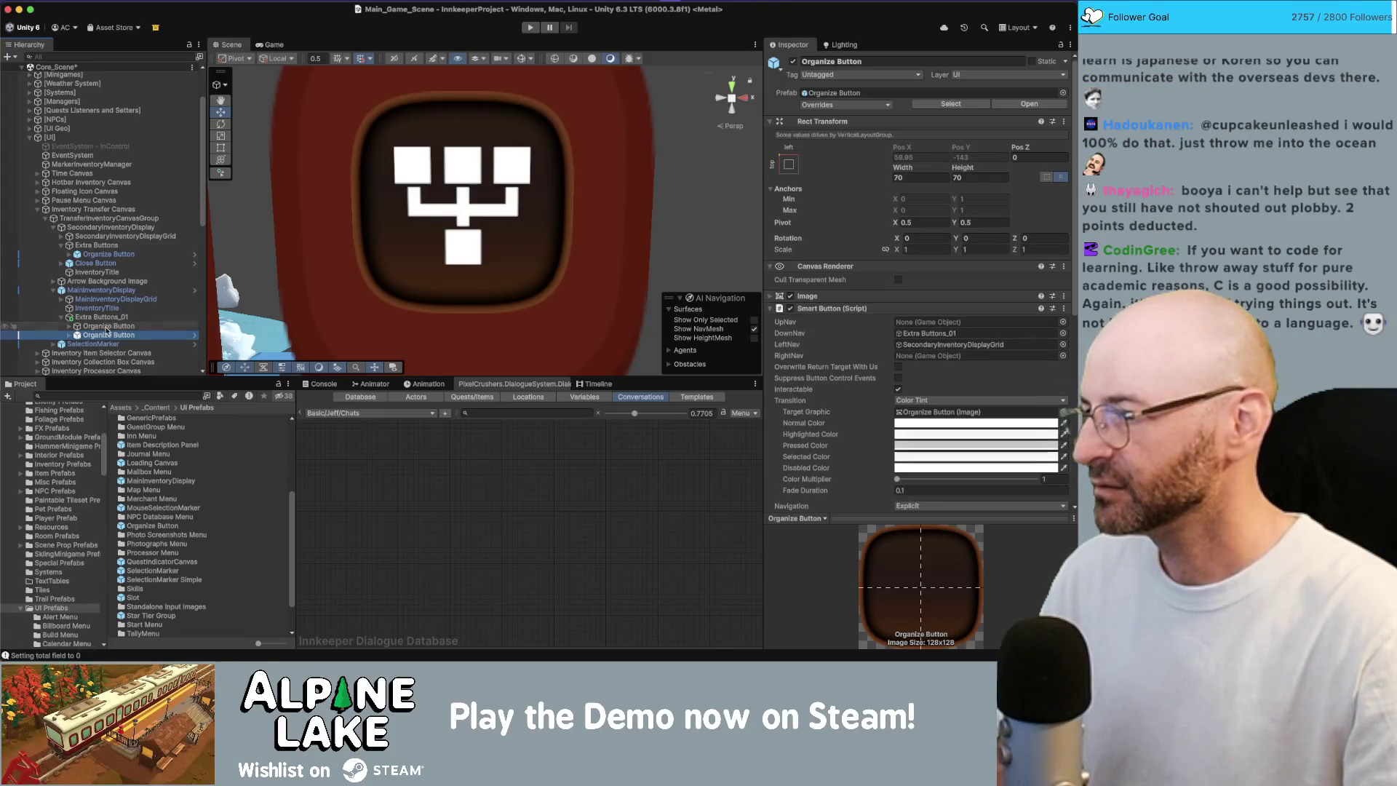
key("f")
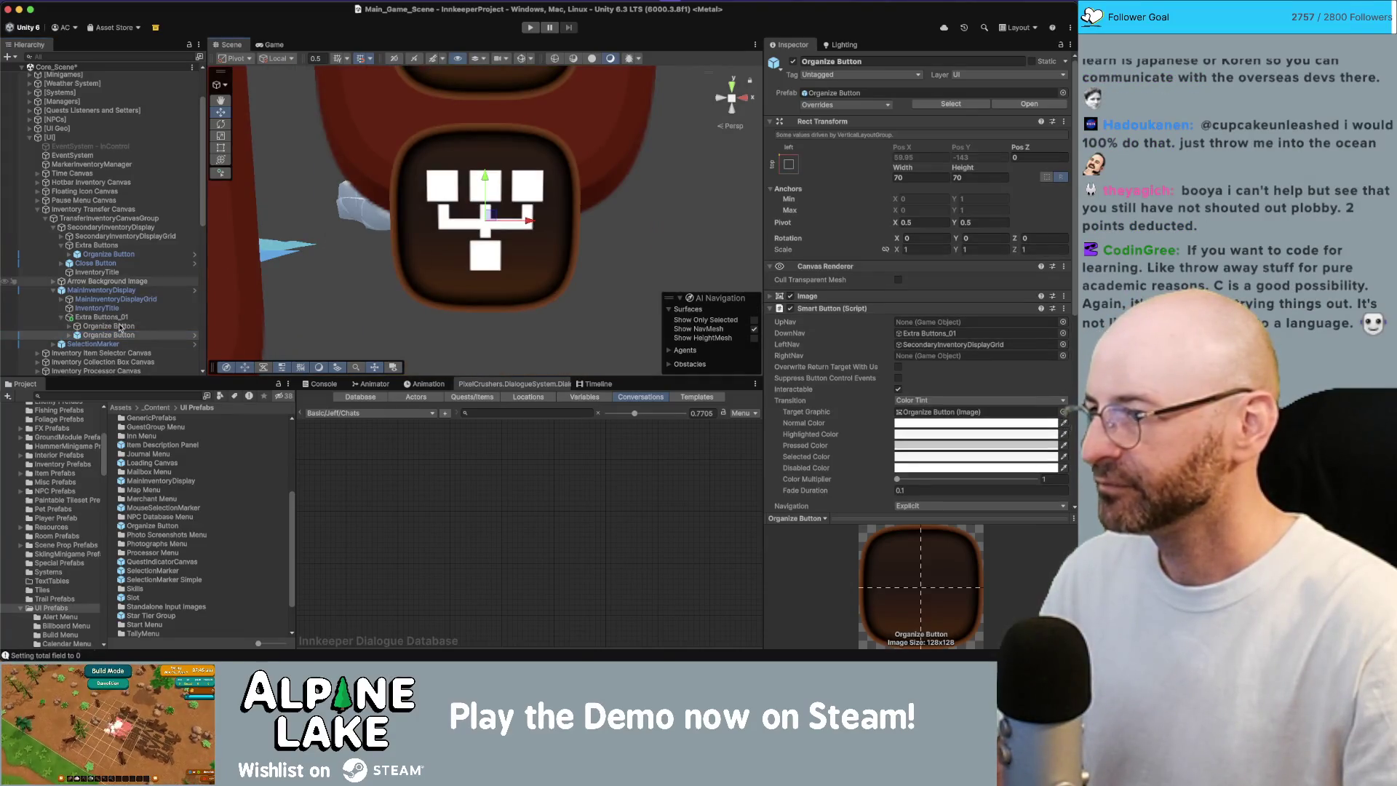
key("Delete")
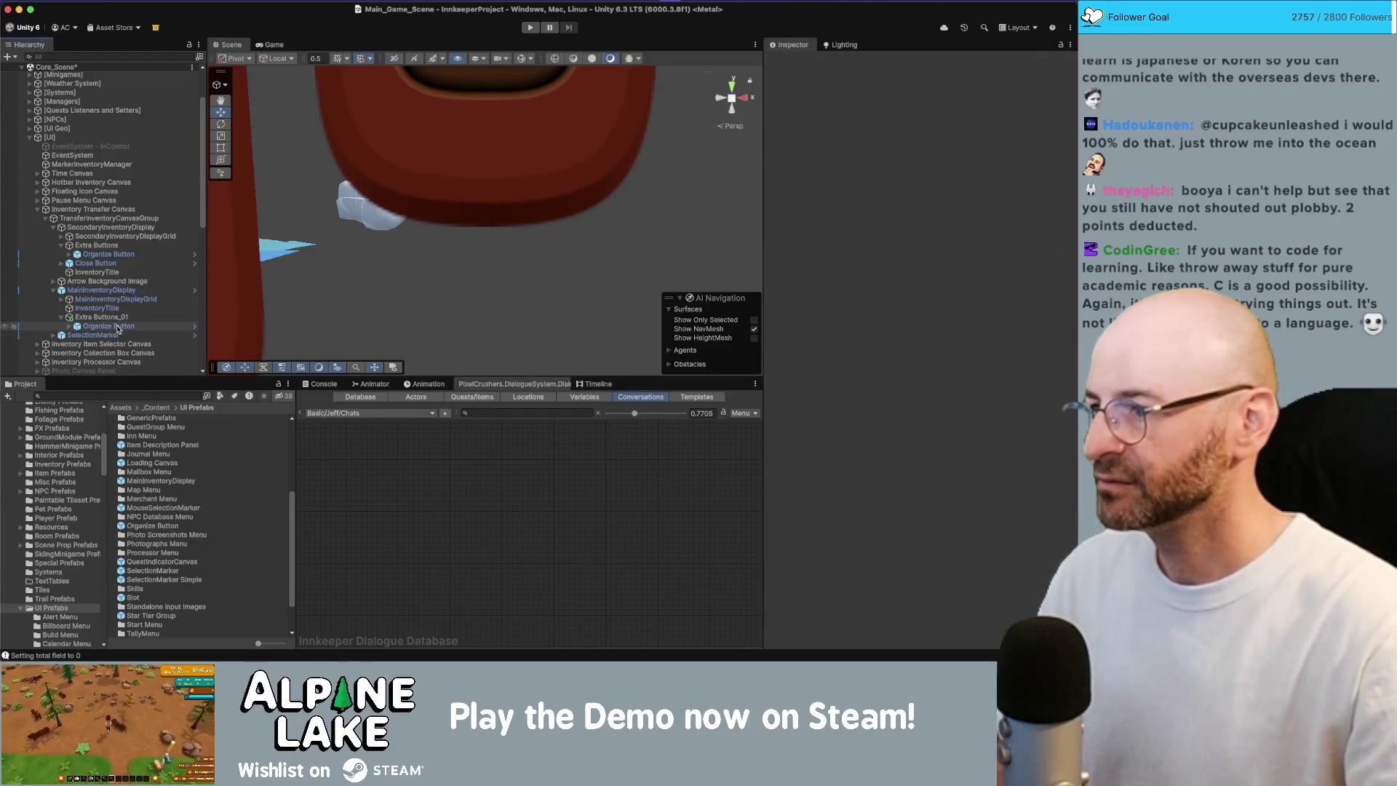
scroll(483, 209, "down", 3)
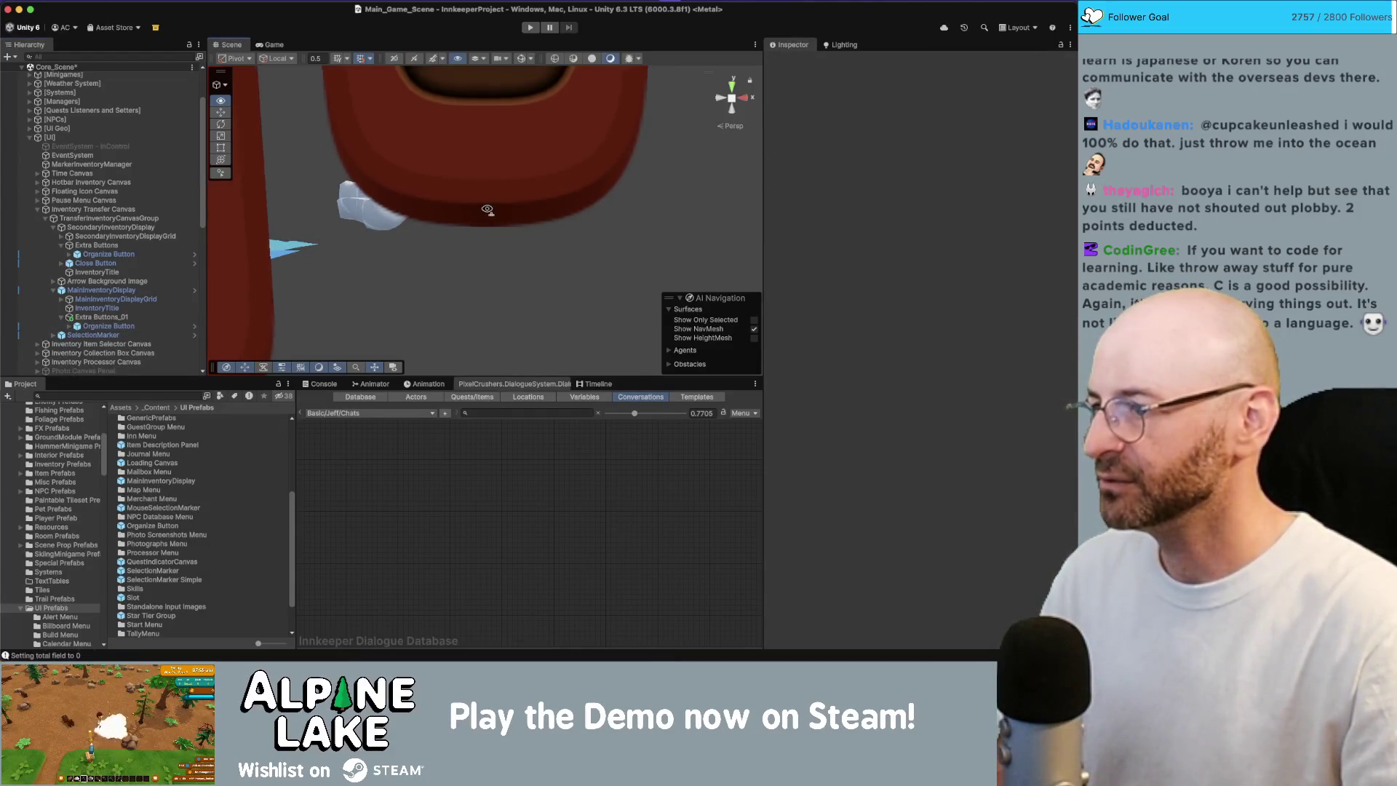
left_click(110, 326)
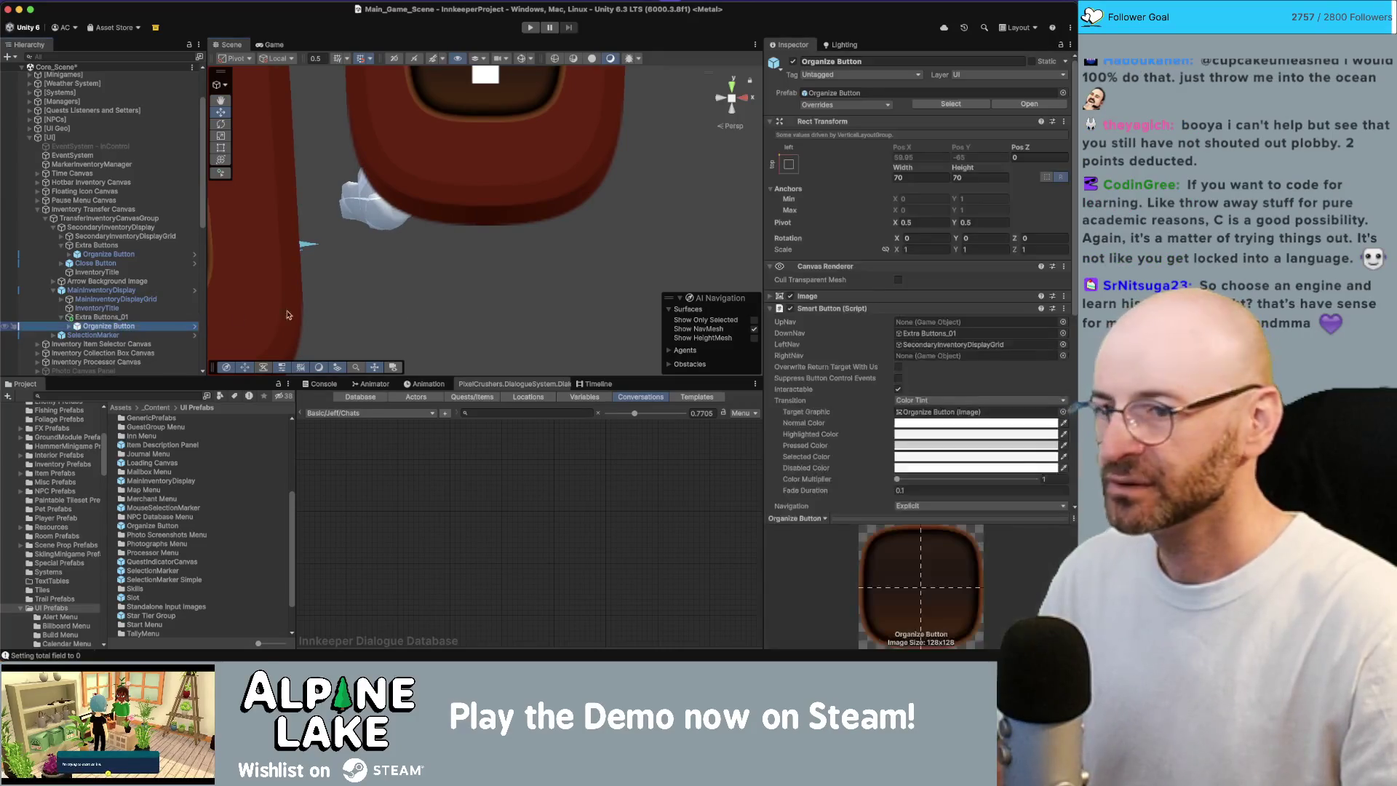
- Assign MainInventoryDisplay to the Organize Button's Inventory Display field, keeping OnClickOrganize
scroll(859, 369, "down", 5)
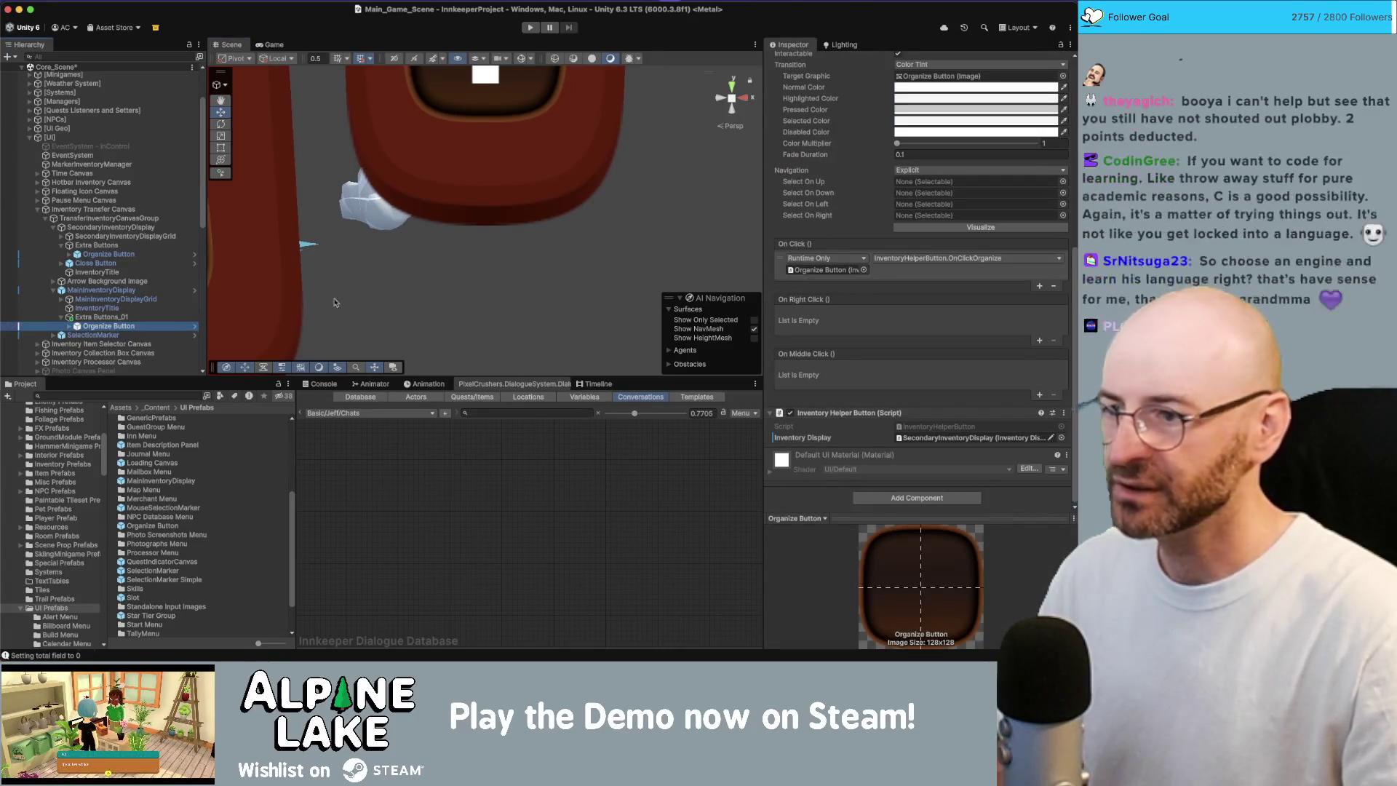
left_click_drag(117, 291, 923, 442)
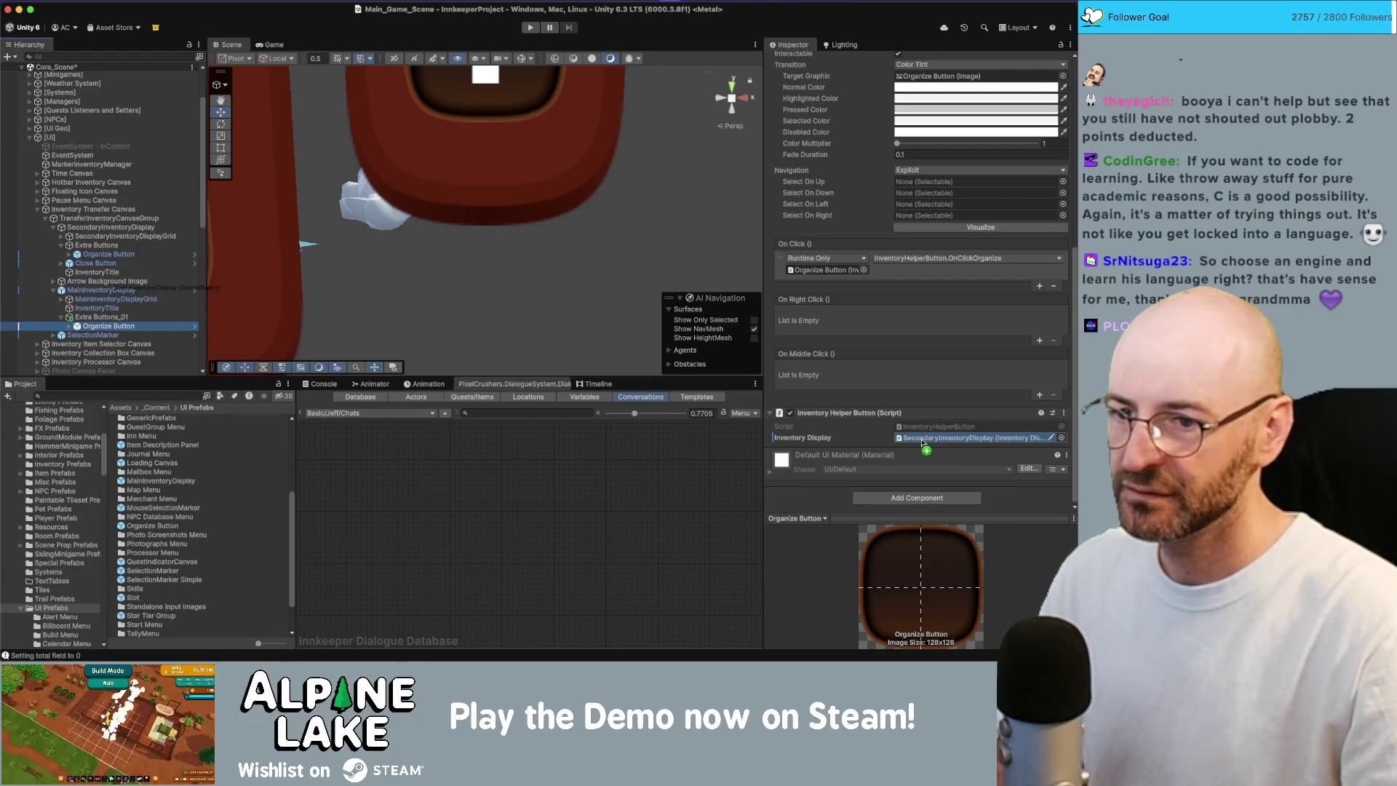
left_click(828, 271)
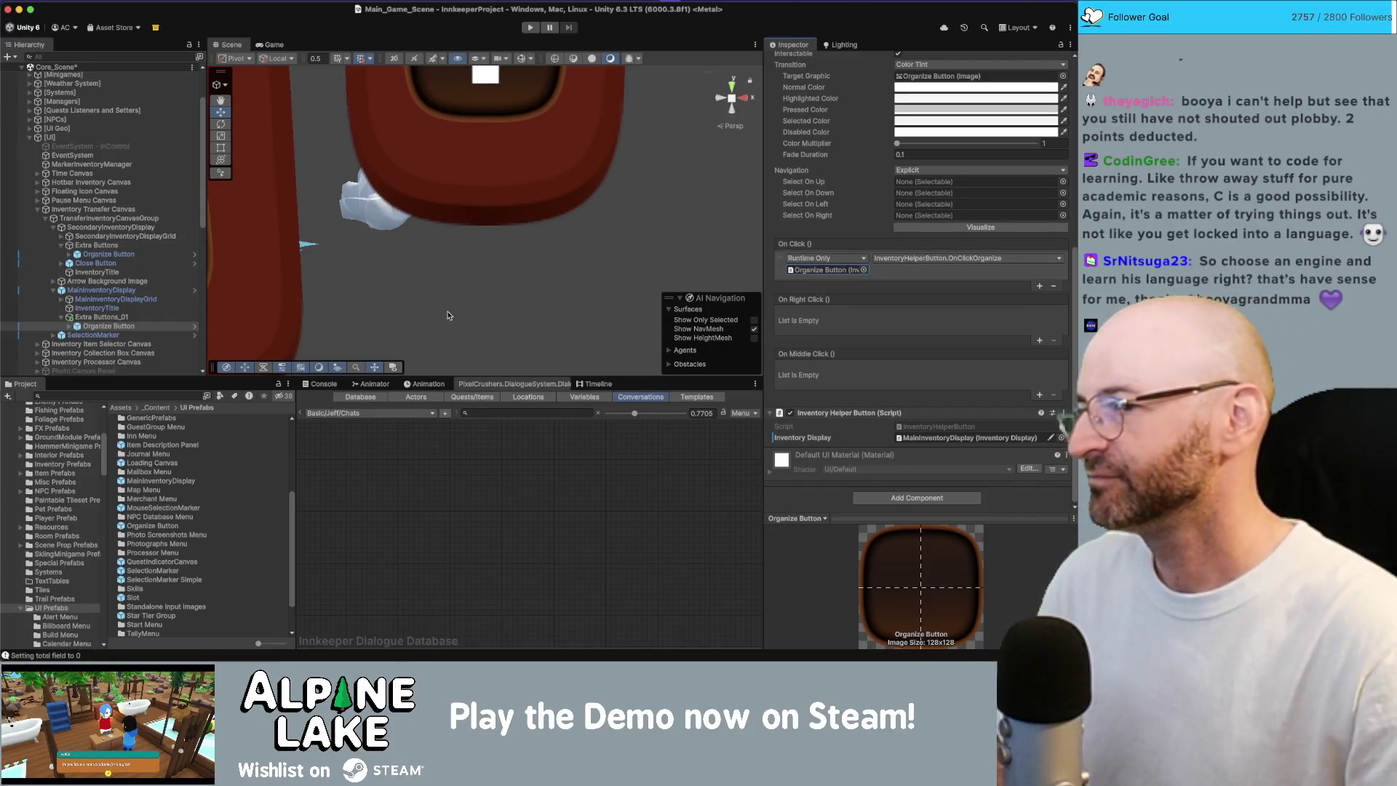
key("f")
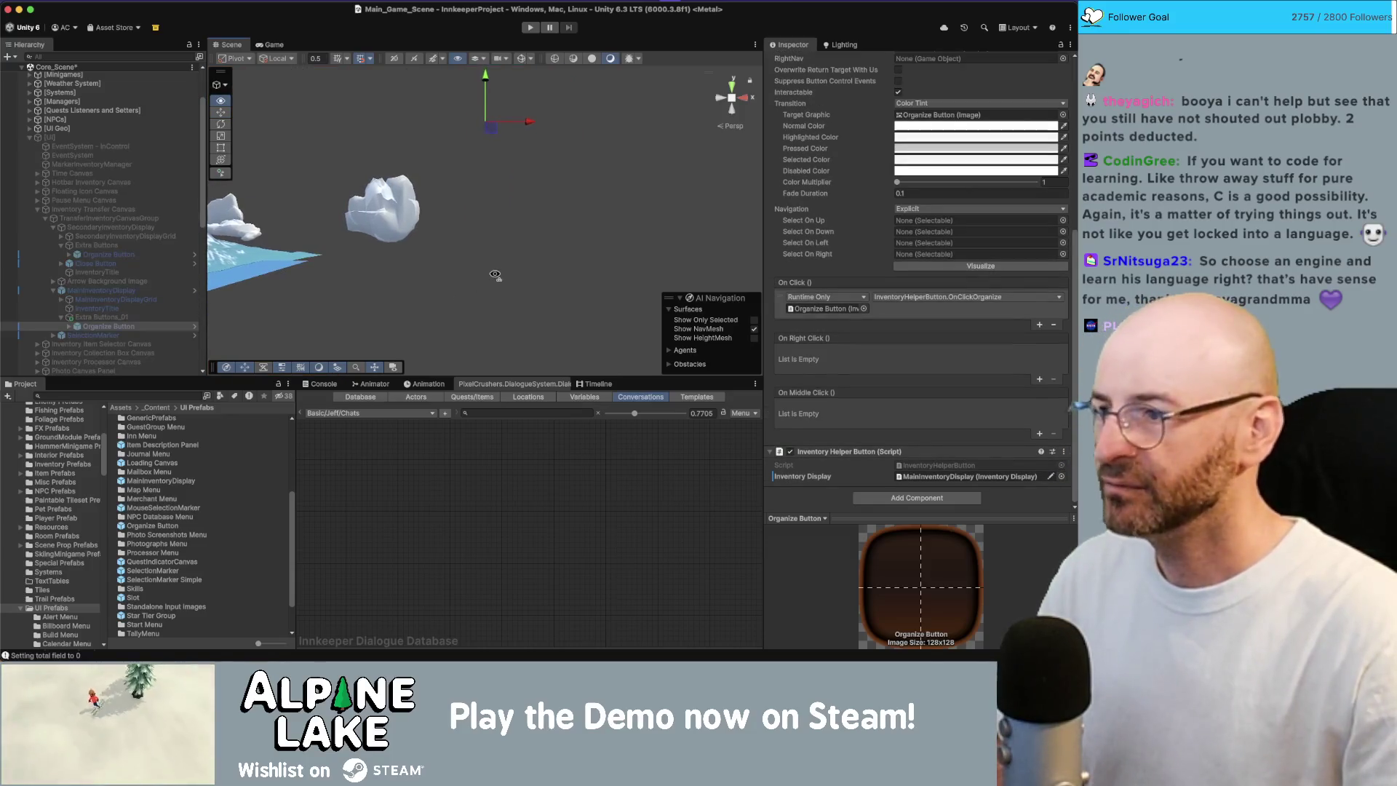
- Select the [UI] root object and activate it so the inventory UI appears in the scene
left_click_drag(499, 272, 502, 297)
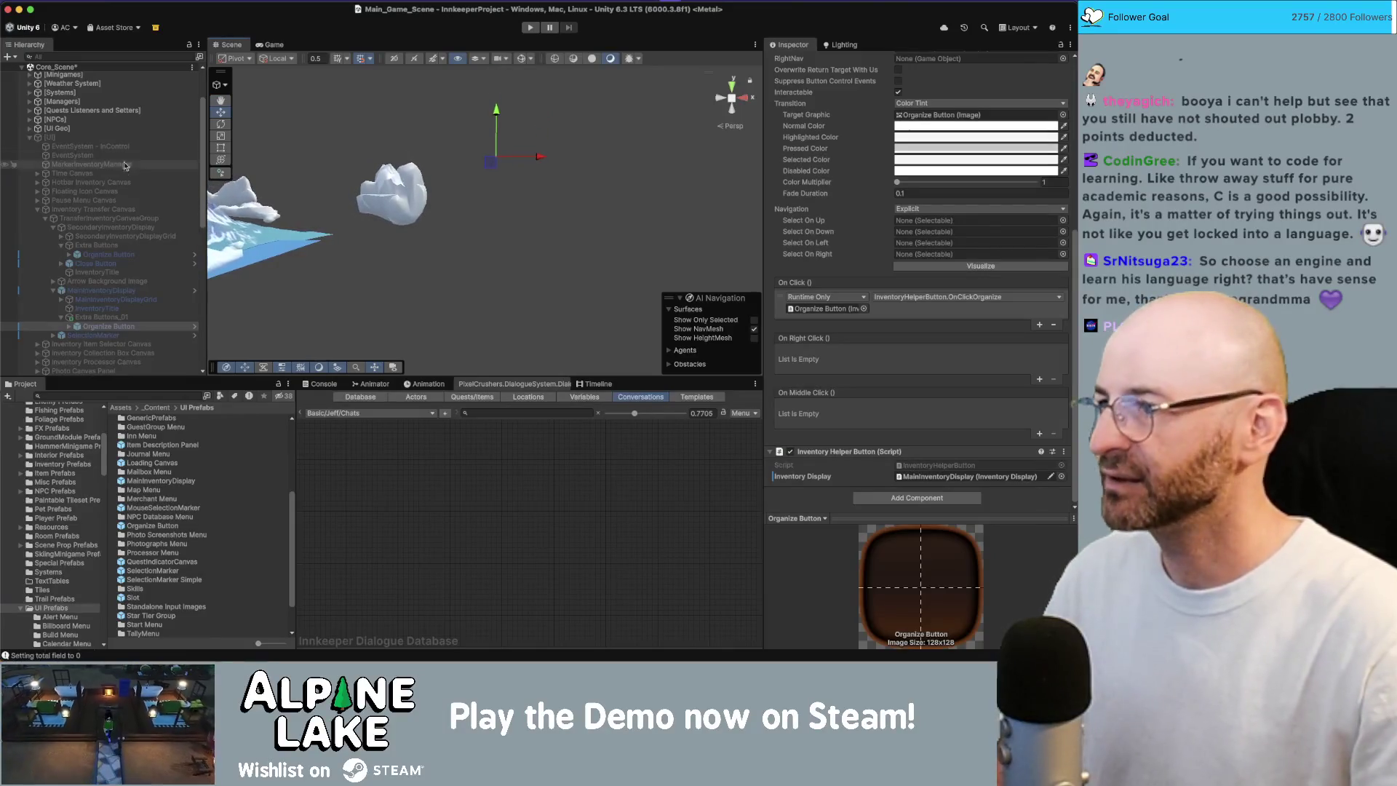
left_click(49, 136)
left_click(793, 67)
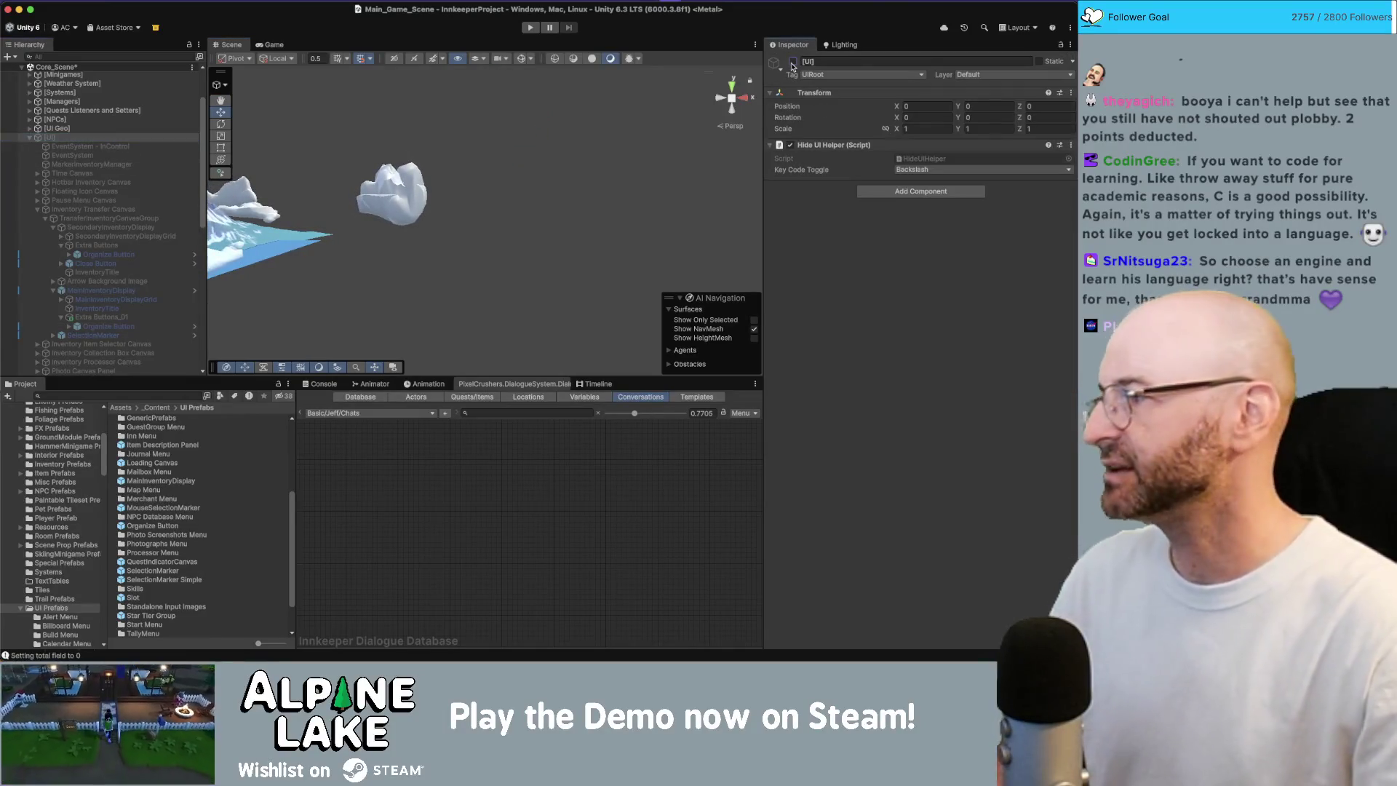
left_click(792, 64)
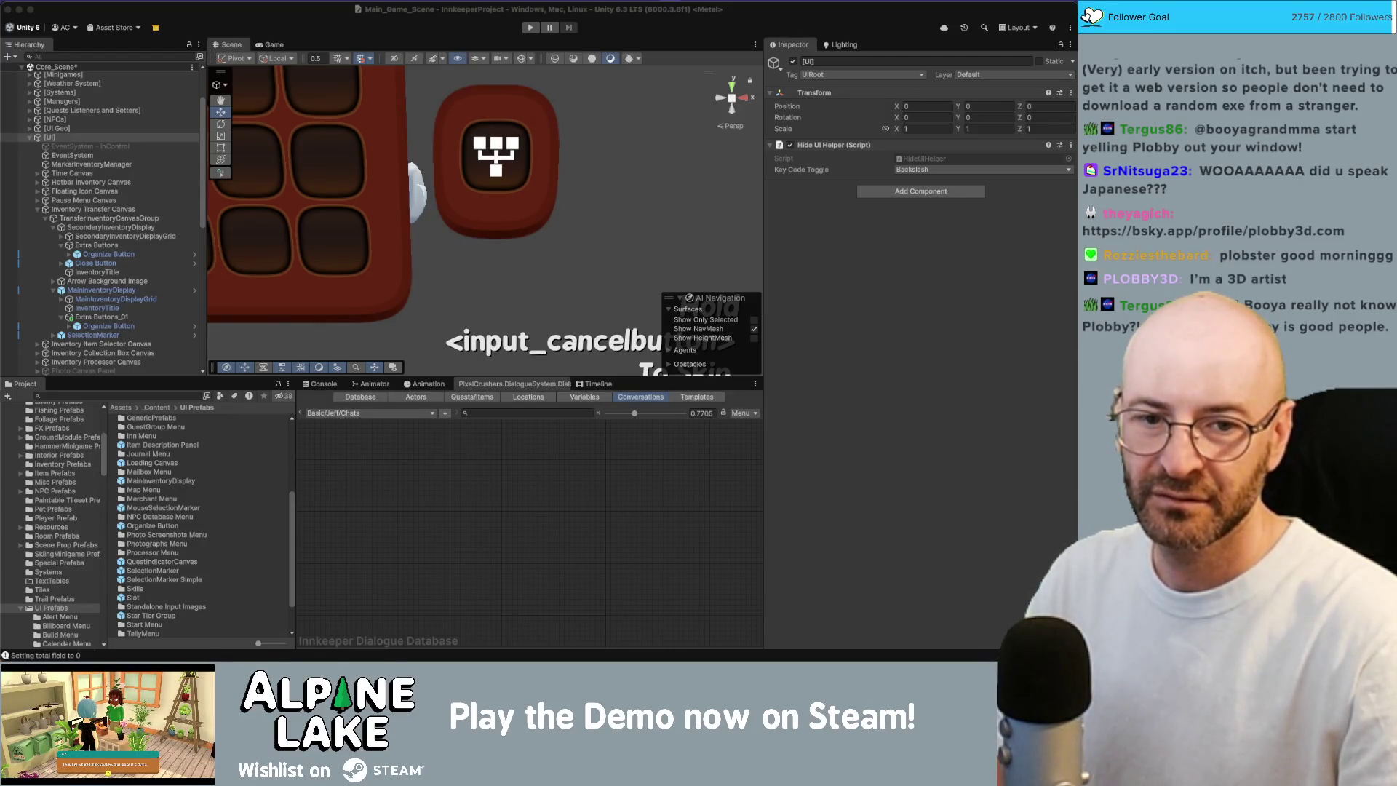
- Bring up the Bluesky profile, scroll the Posts feed and play the ramen video with sound
key("super+Tab")
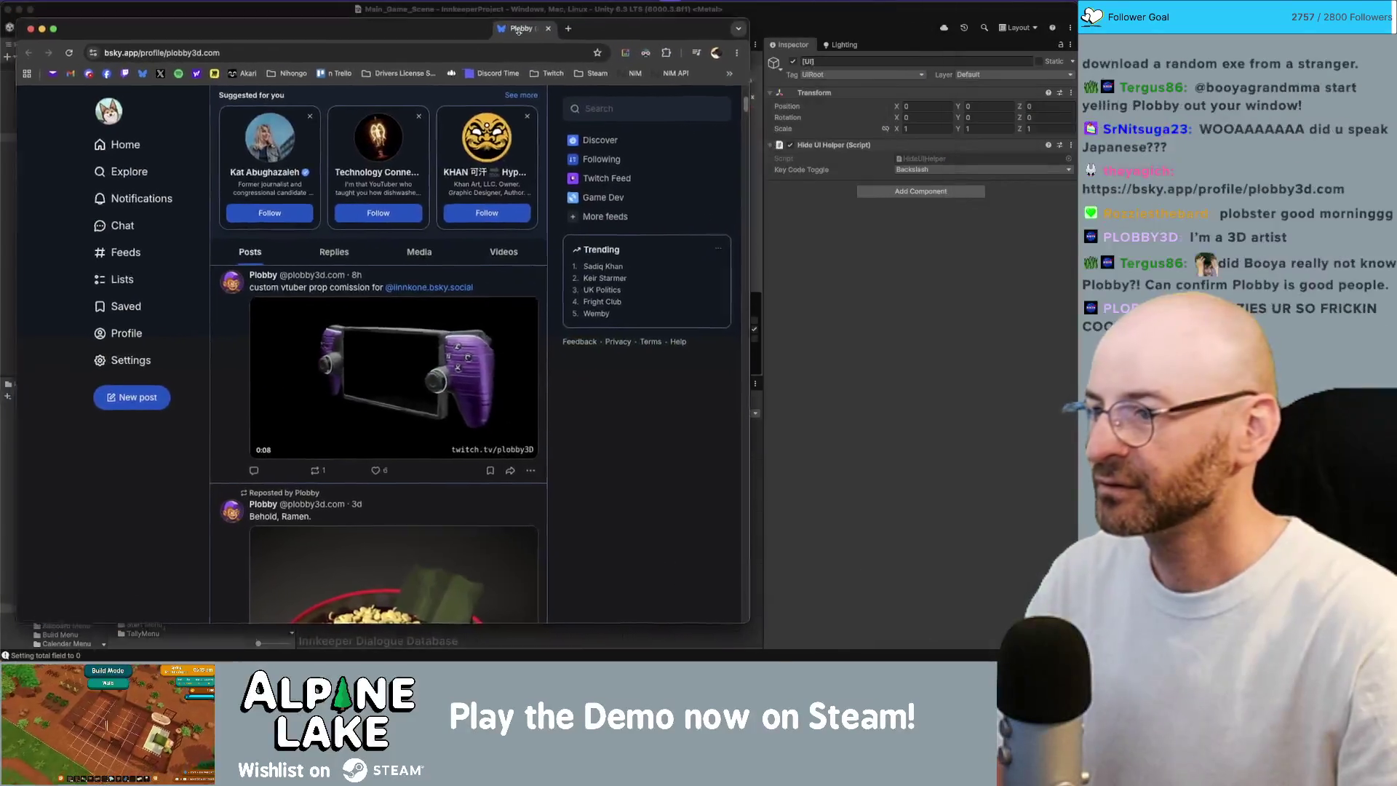
left_click_drag(516, 27, 546, 46)
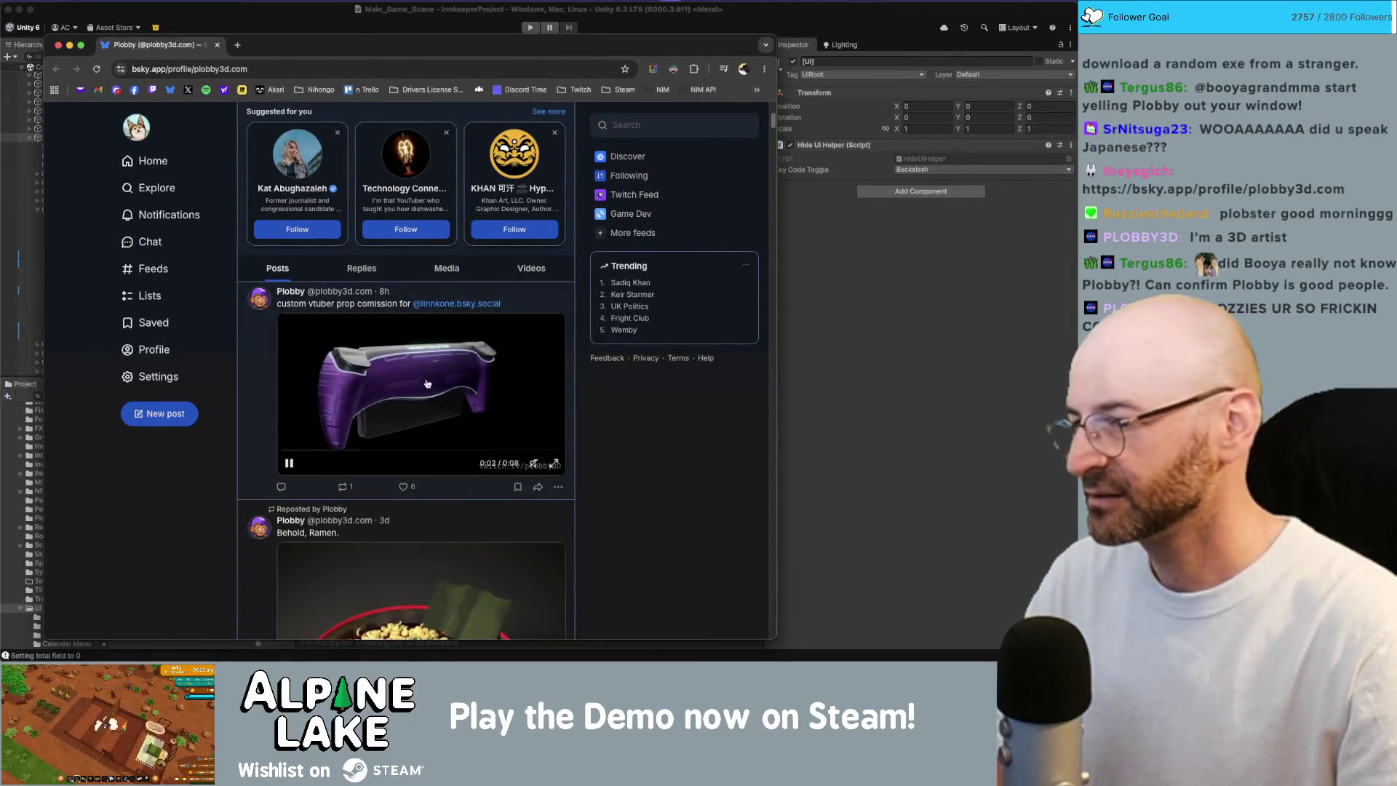
scroll(463, 379, "down", 1)
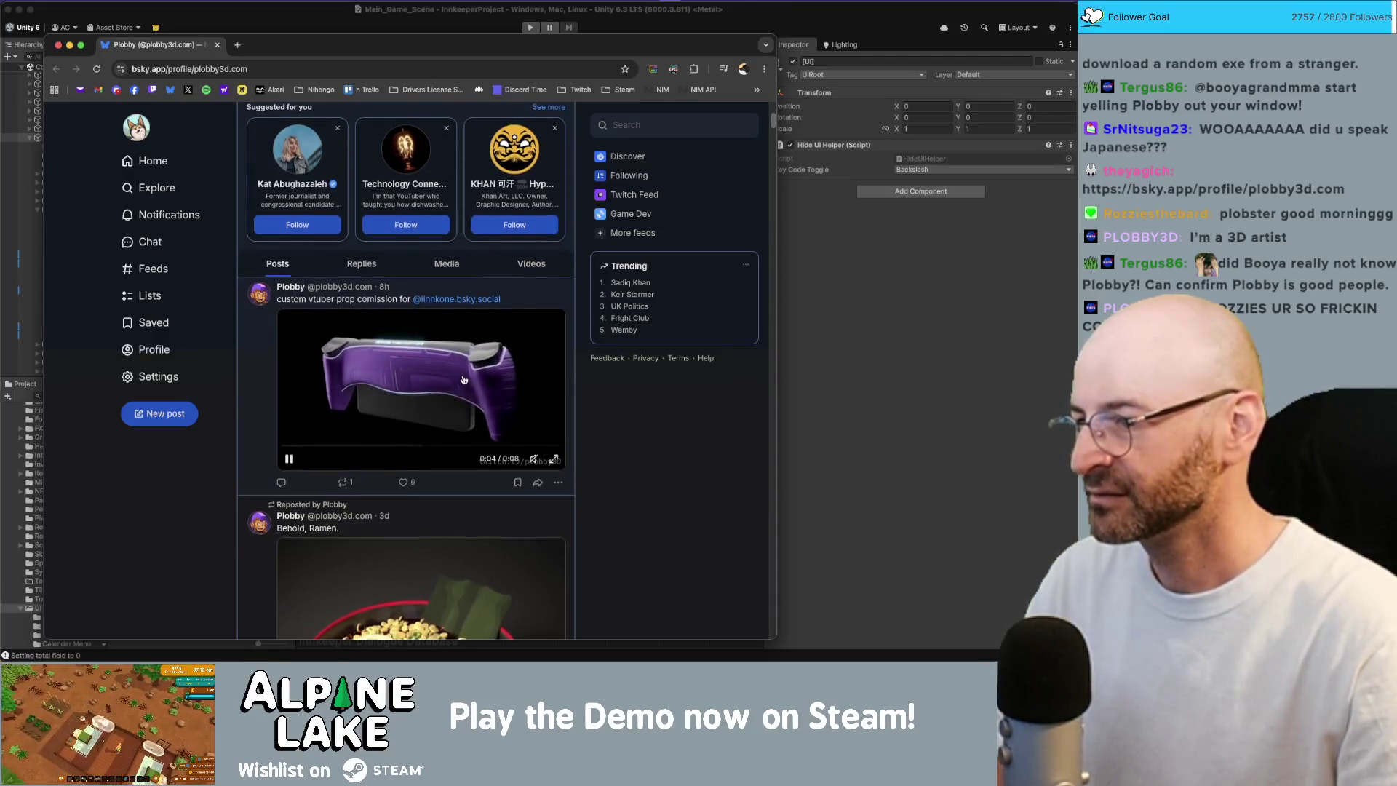
scroll(463, 380, "down", 3)
scroll(417, 457, "down", 1)
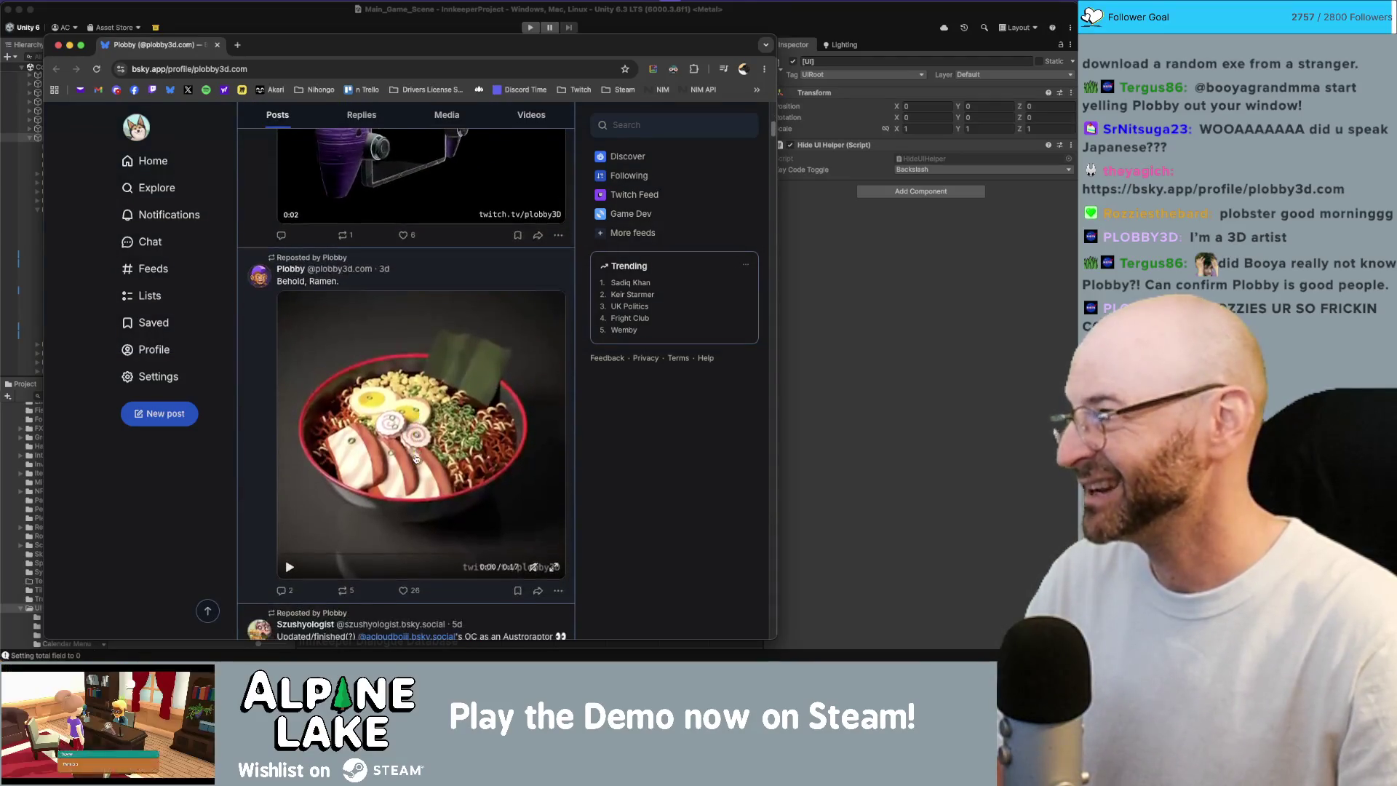
scroll(422, 422, "down", 2)
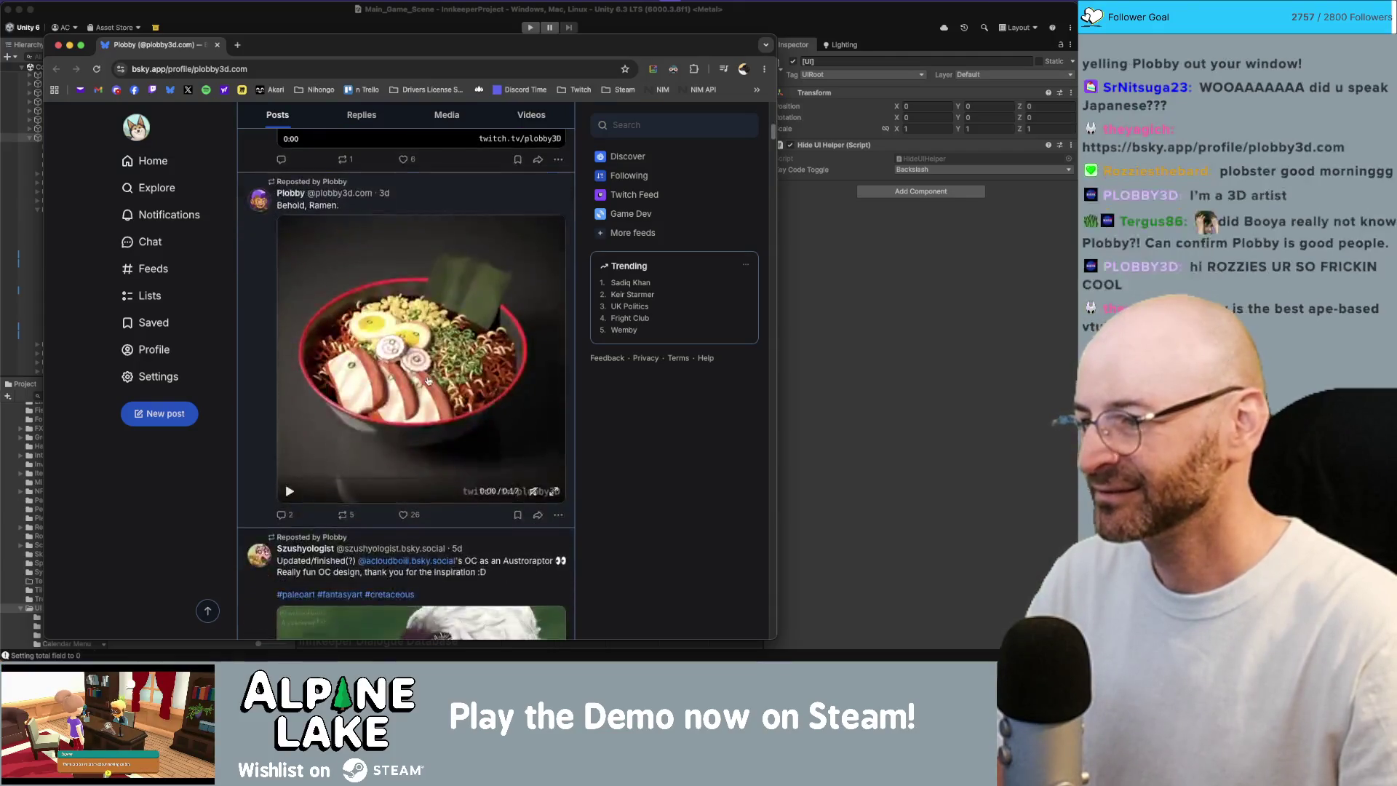
scroll(428, 380, "down", 1)
left_click(289, 487)
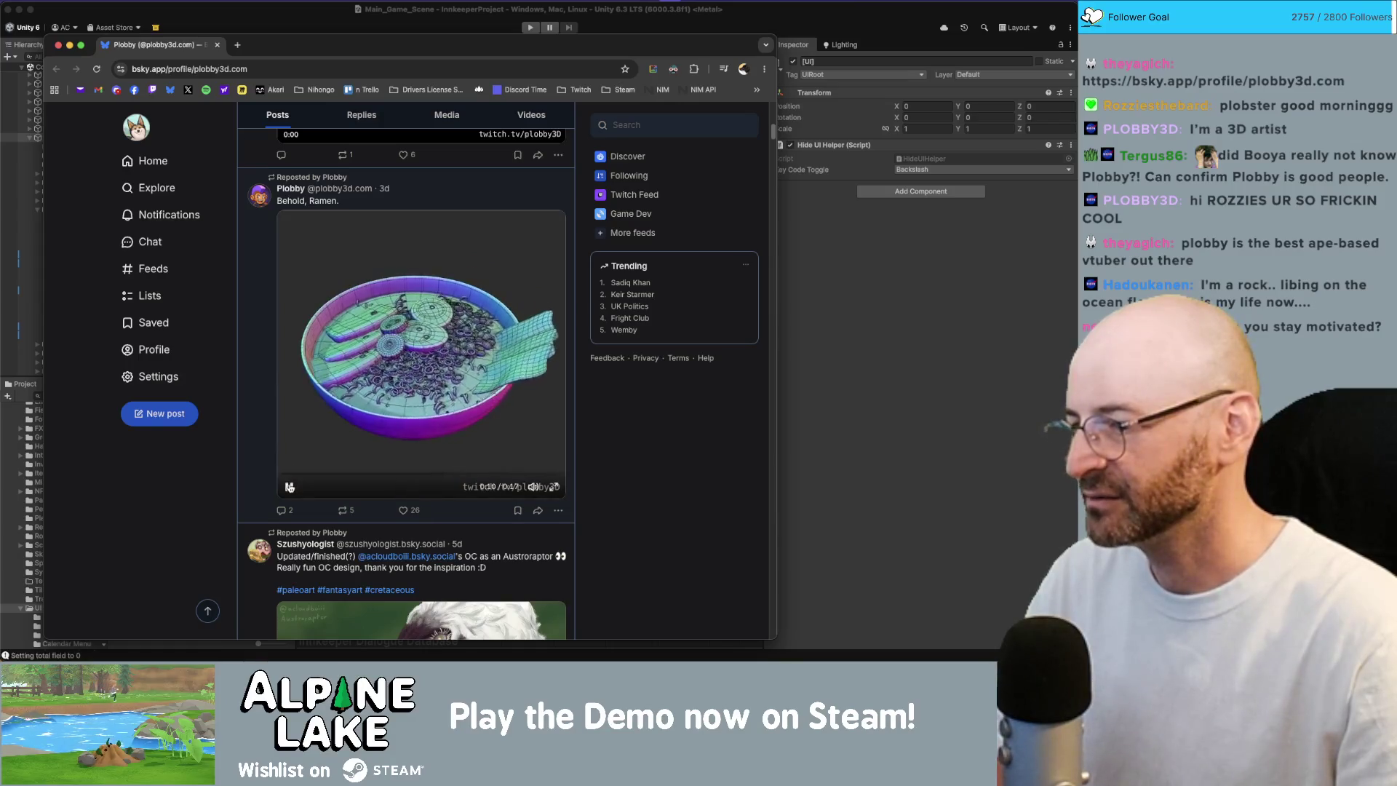
- Scroll further down through the reposted artwork and pause the chair-toggle video
scroll(294, 465, "down", 2)
scroll(297, 459, "down", 3)
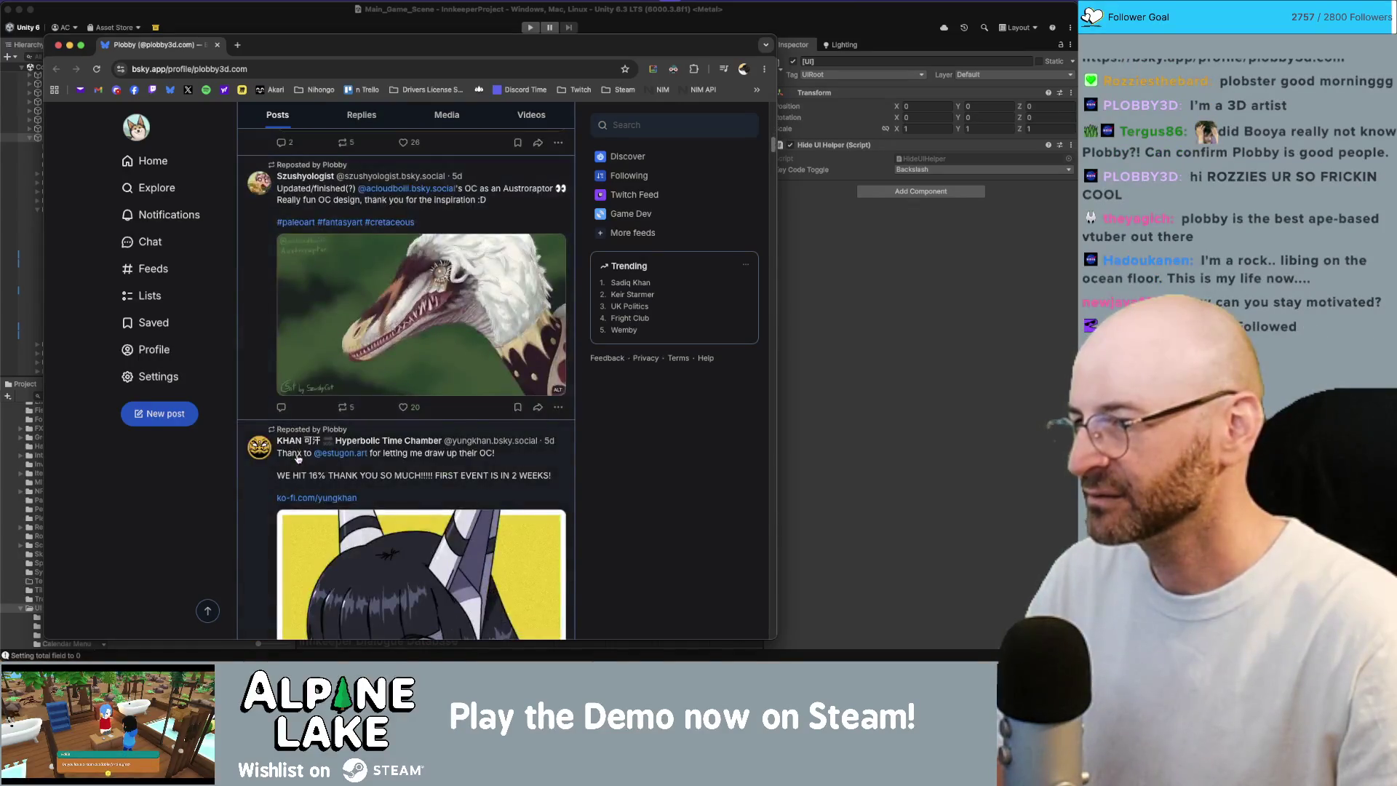
scroll(402, 329, "down", 3)
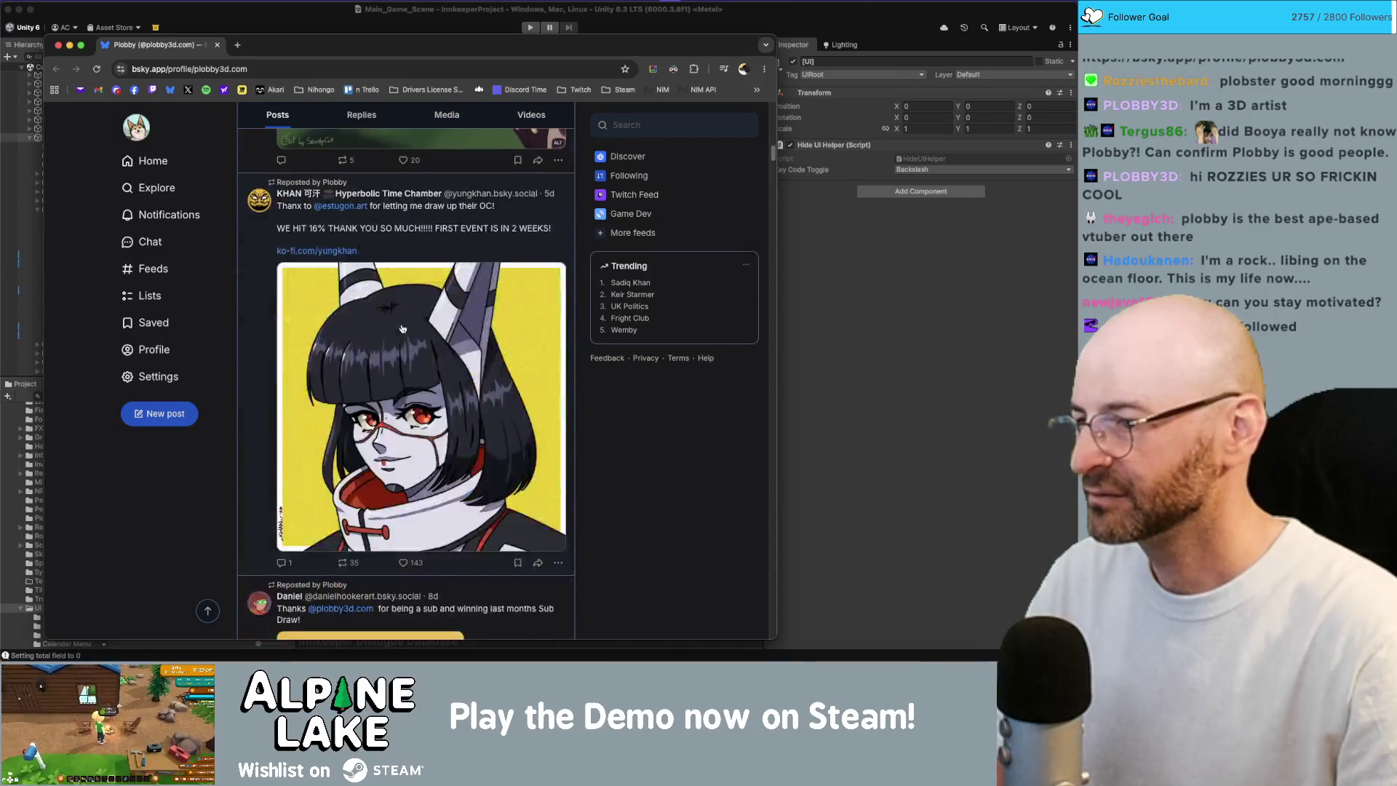
scroll(425, 360, "down", 12)
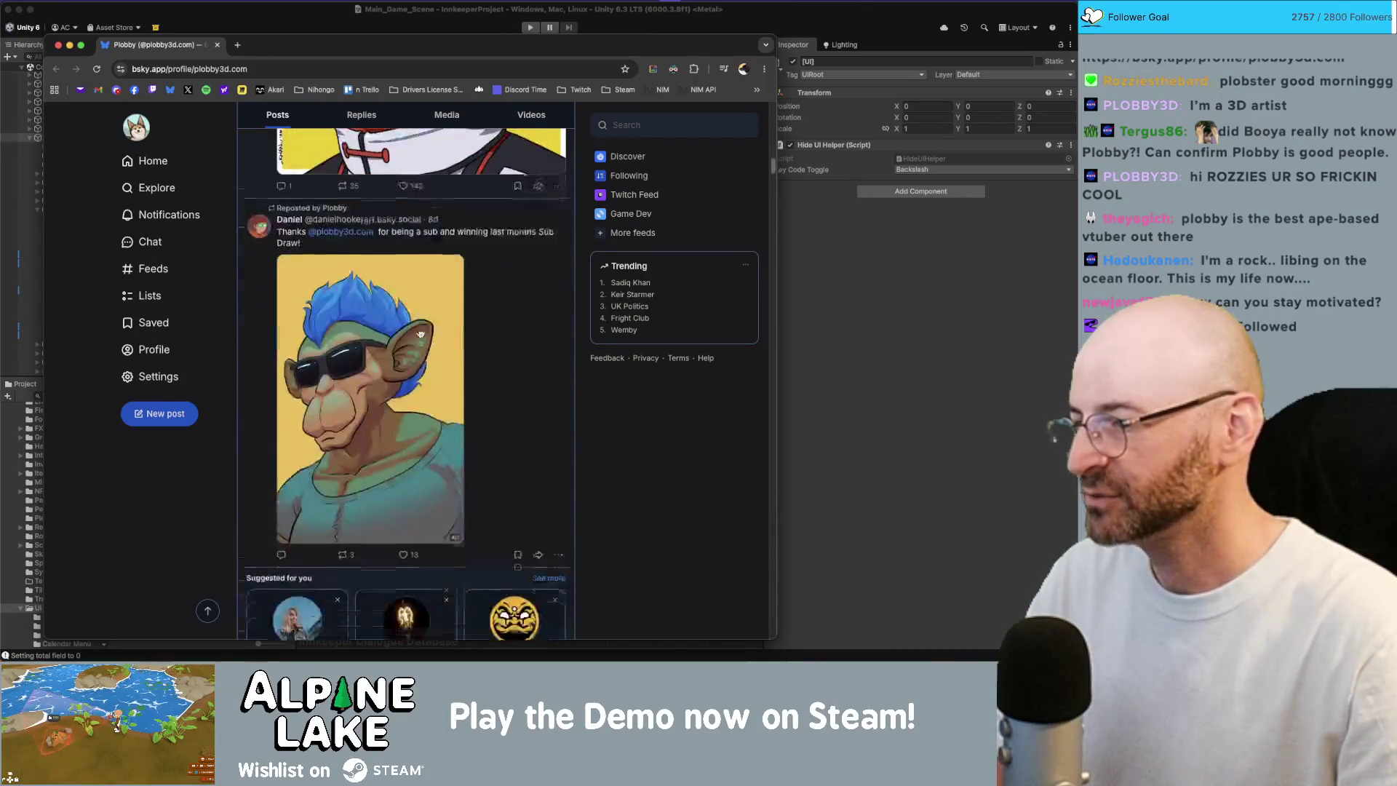
scroll(420, 331, "down", 5)
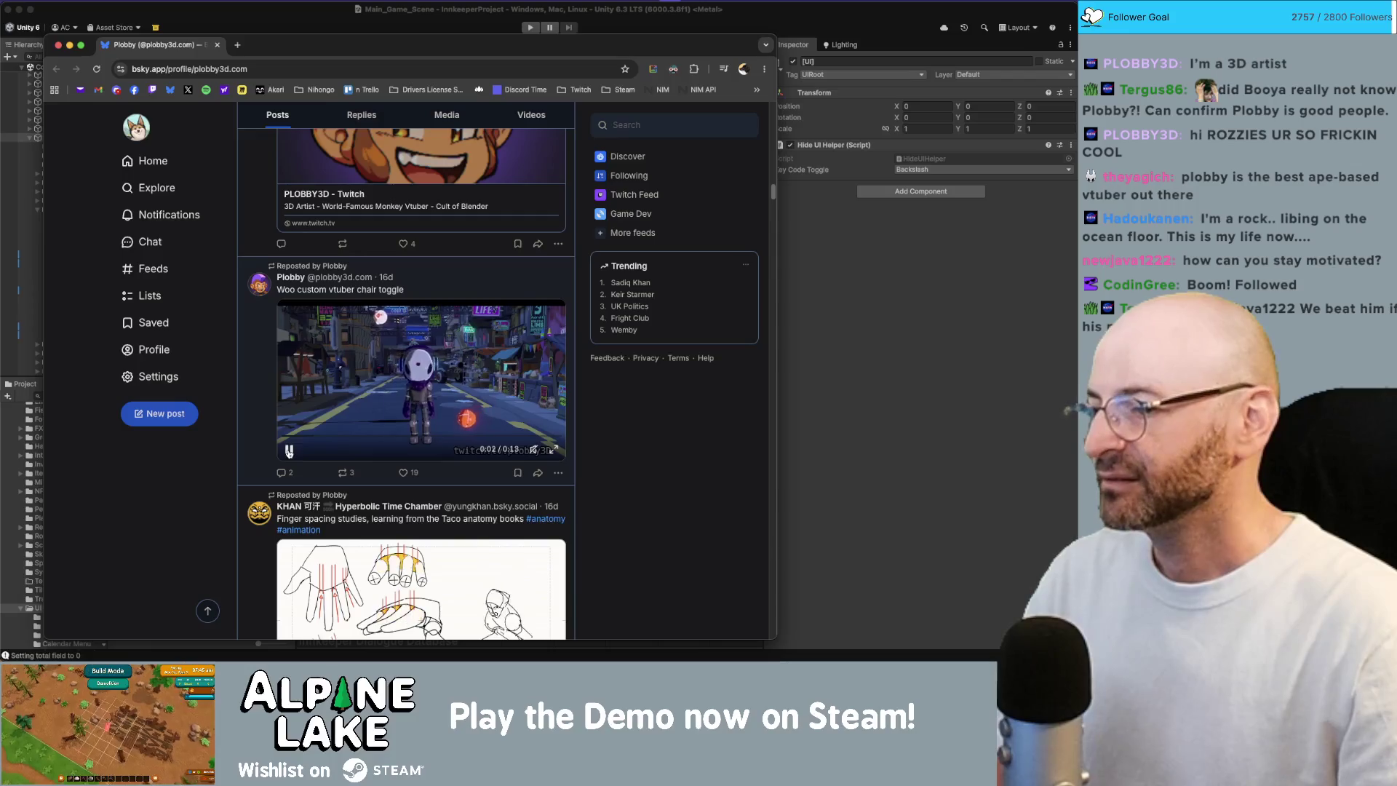
left_click(289, 449)
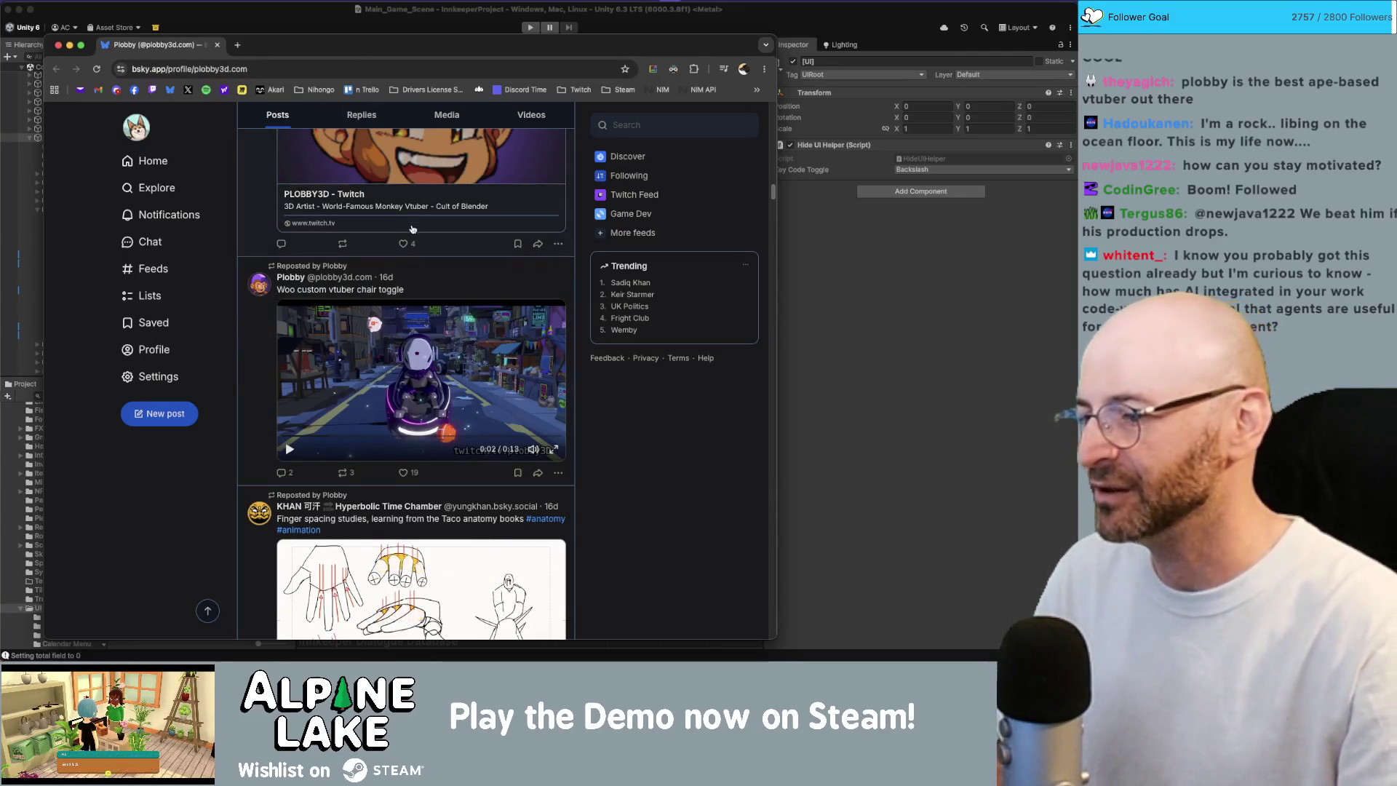
- Scroll the profile feed down to the Vtuber commission video post, then leave the browser
scroll(413, 226, "down", 5)
scroll(413, 226, "down", 15)
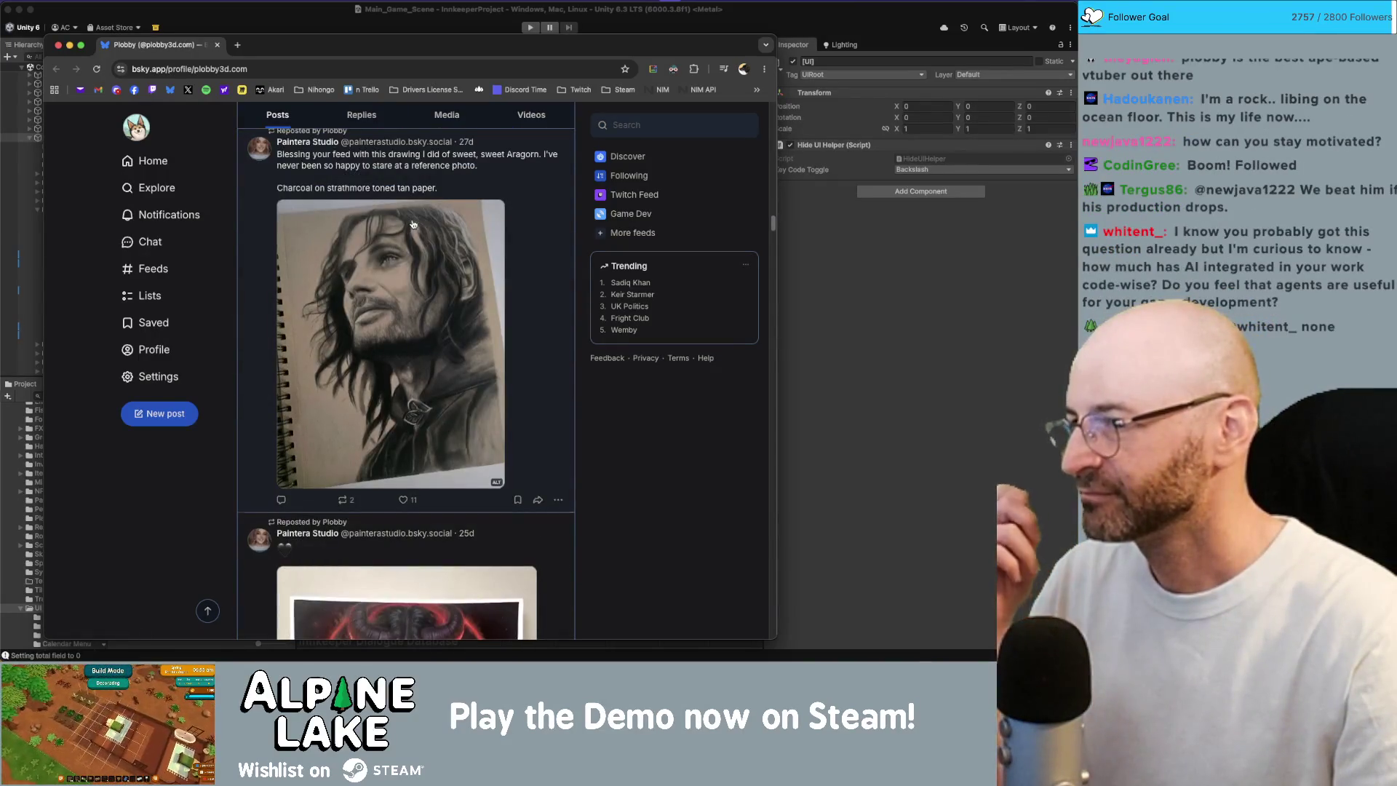
scroll(376, 267, "down", 1)
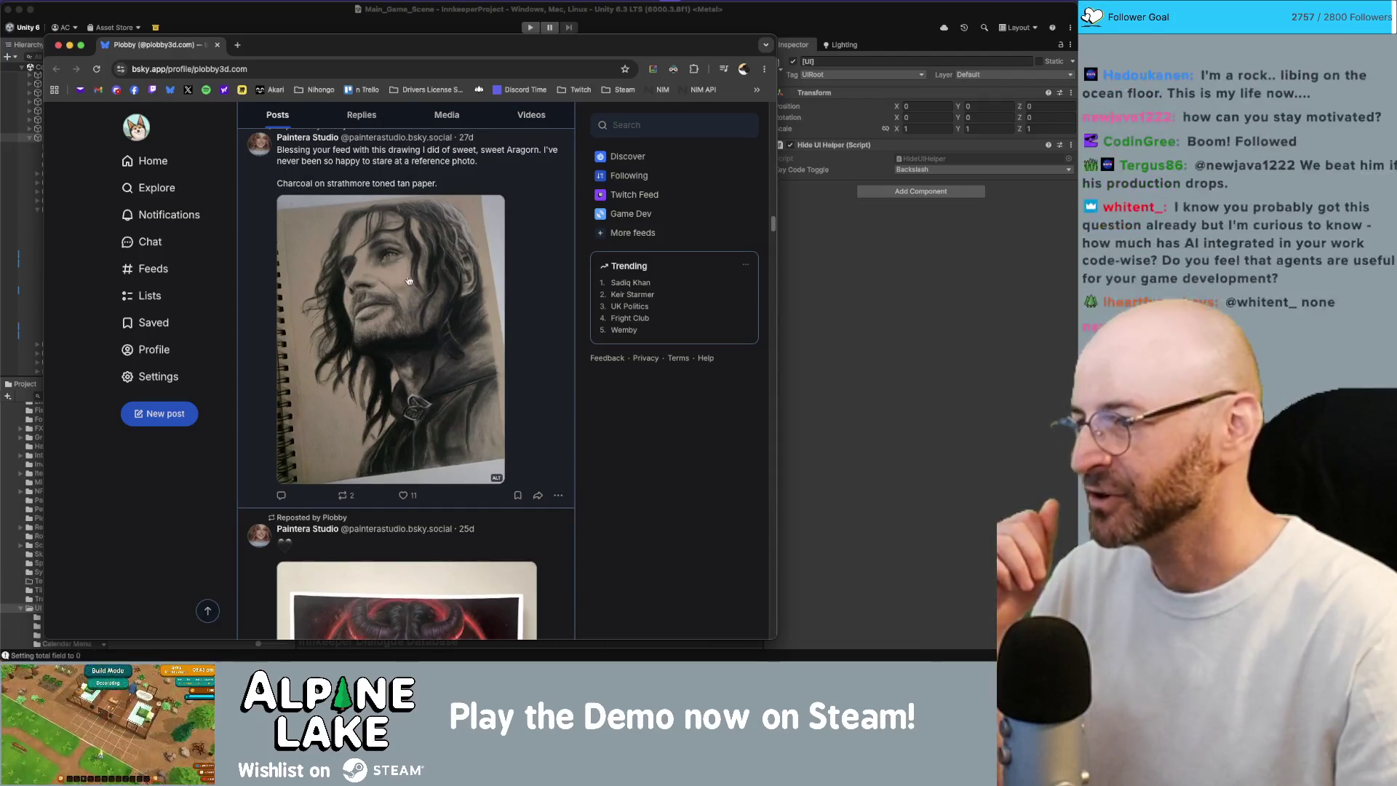
scroll(406, 282, "down", 9)
scroll(406, 281, "down", 12)
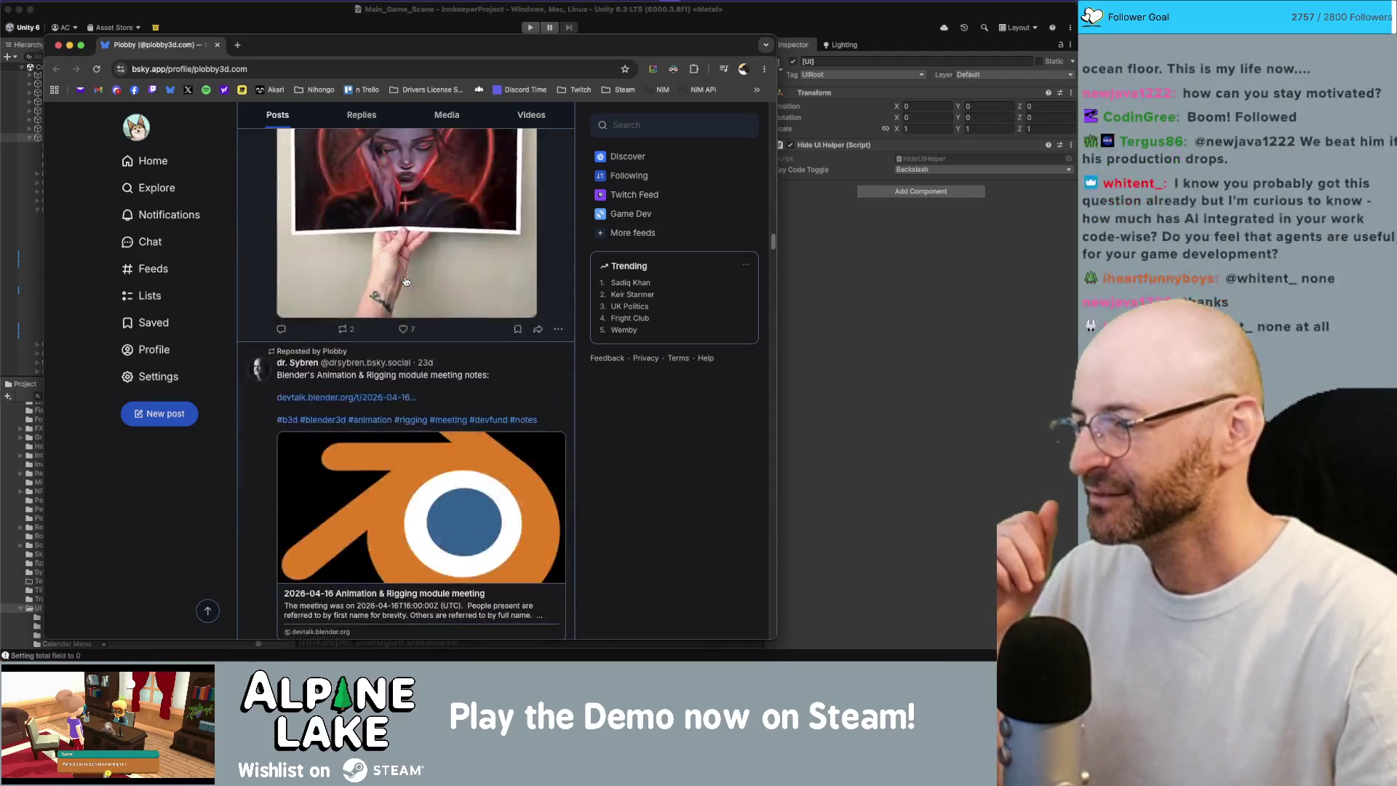
scroll(397, 343, "down", 7)
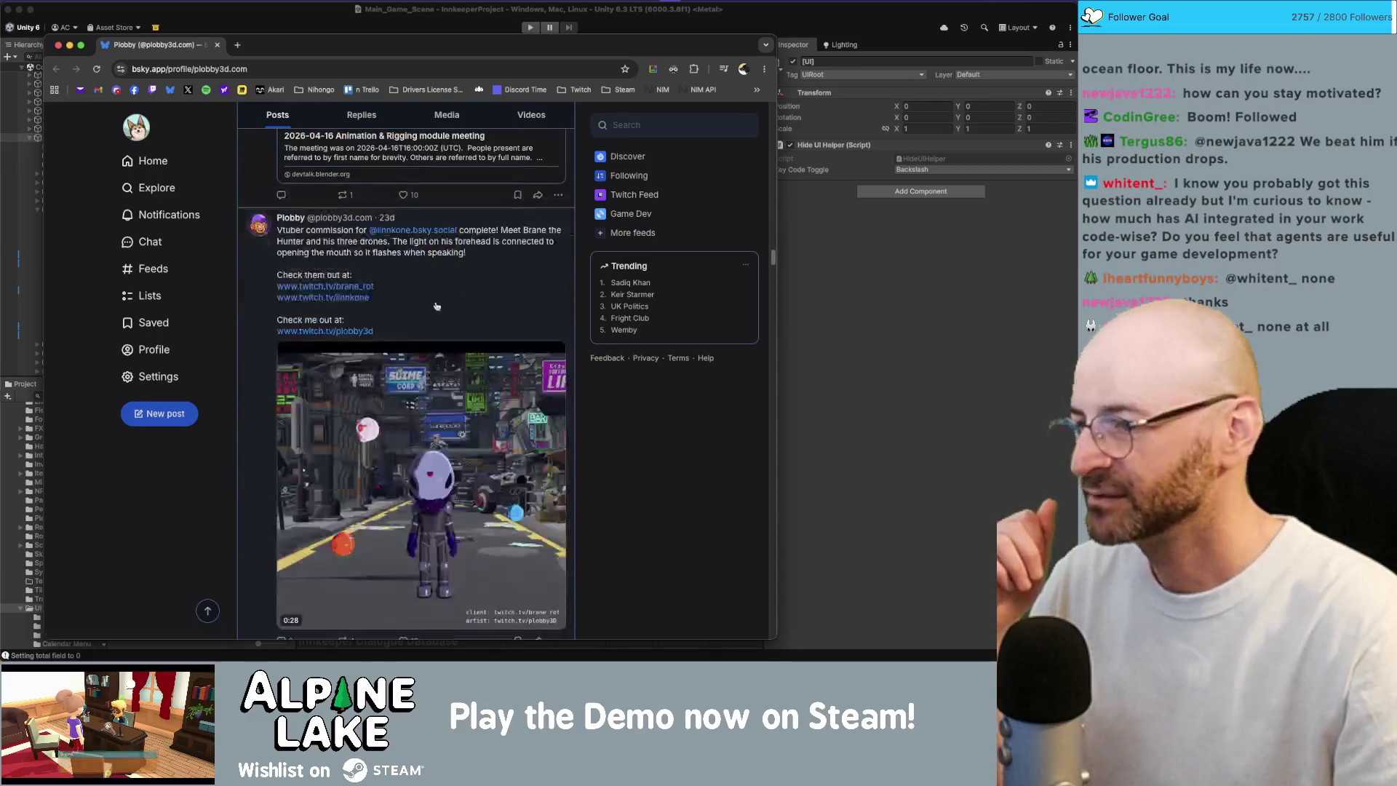
scroll(438, 296, "down", 2)
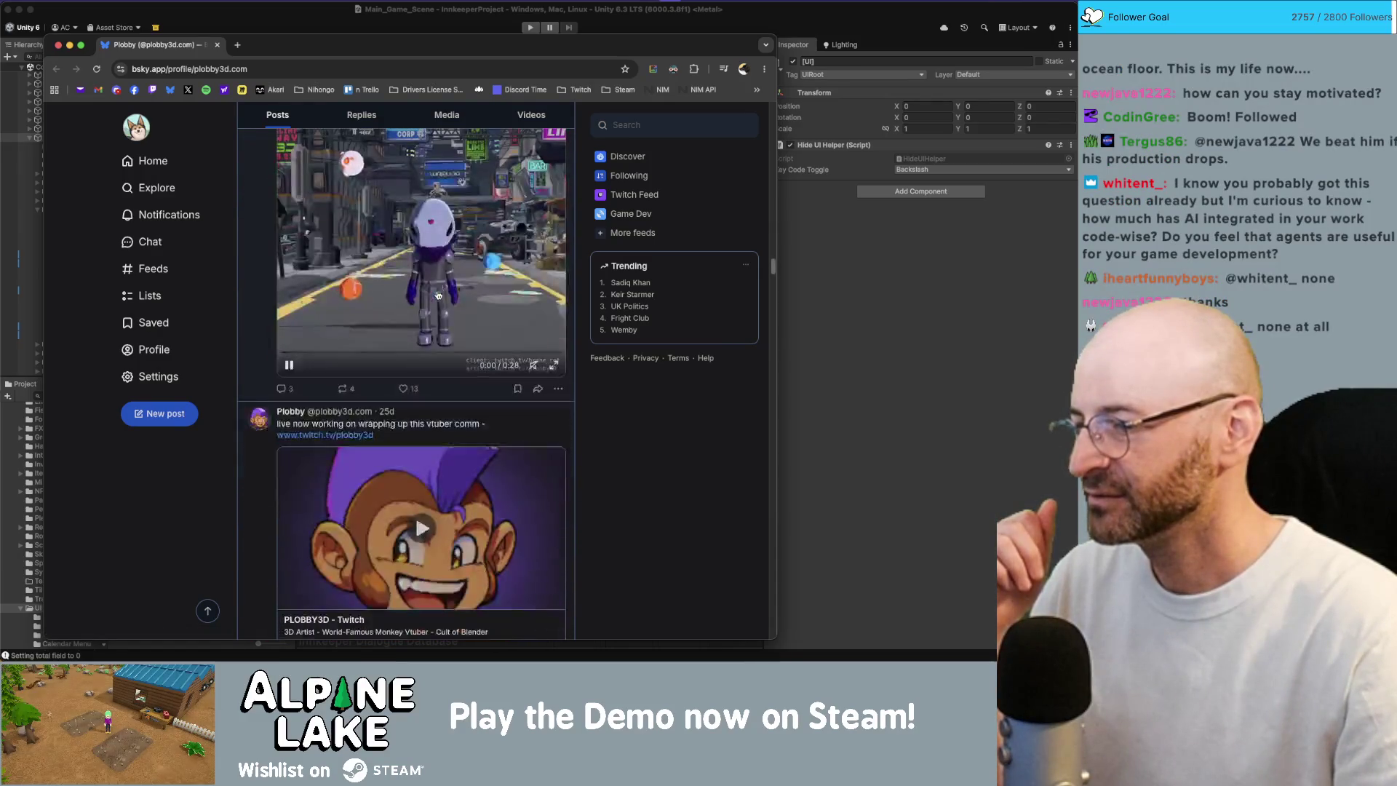
key("super+Tab")
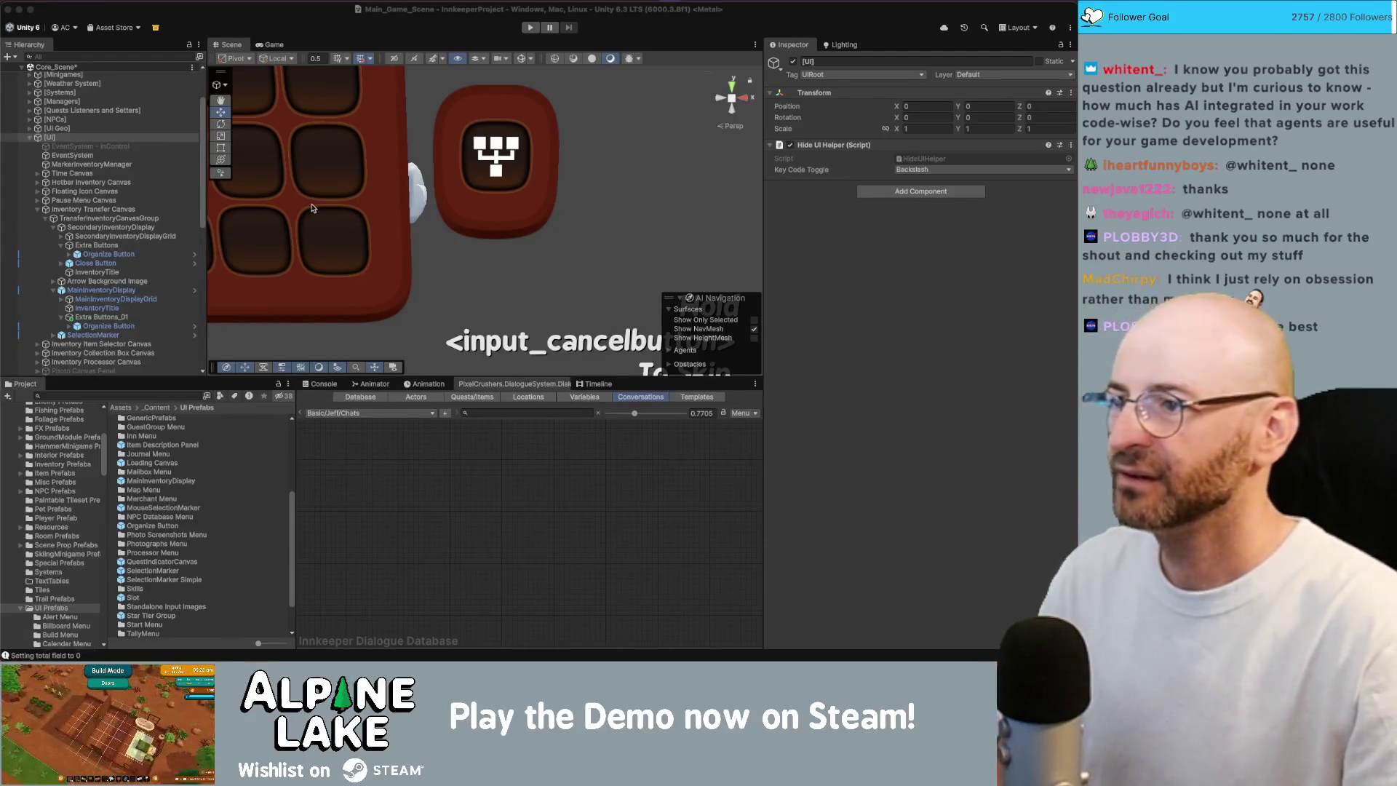
- Bring the Unity editor forward and zoom the Scene view out to show the inventory grids
left_click(515, 169)
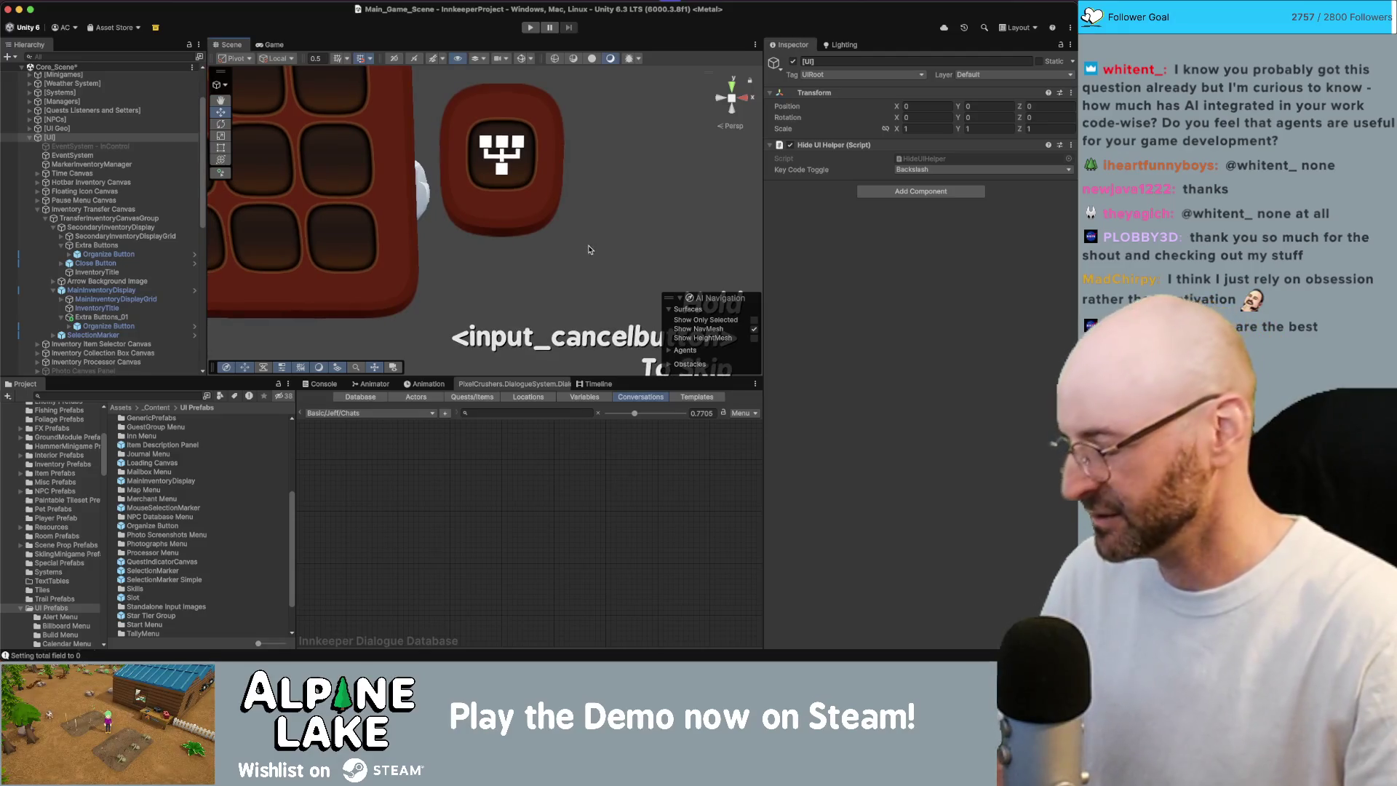
scroll(560, 233, "down", 4)
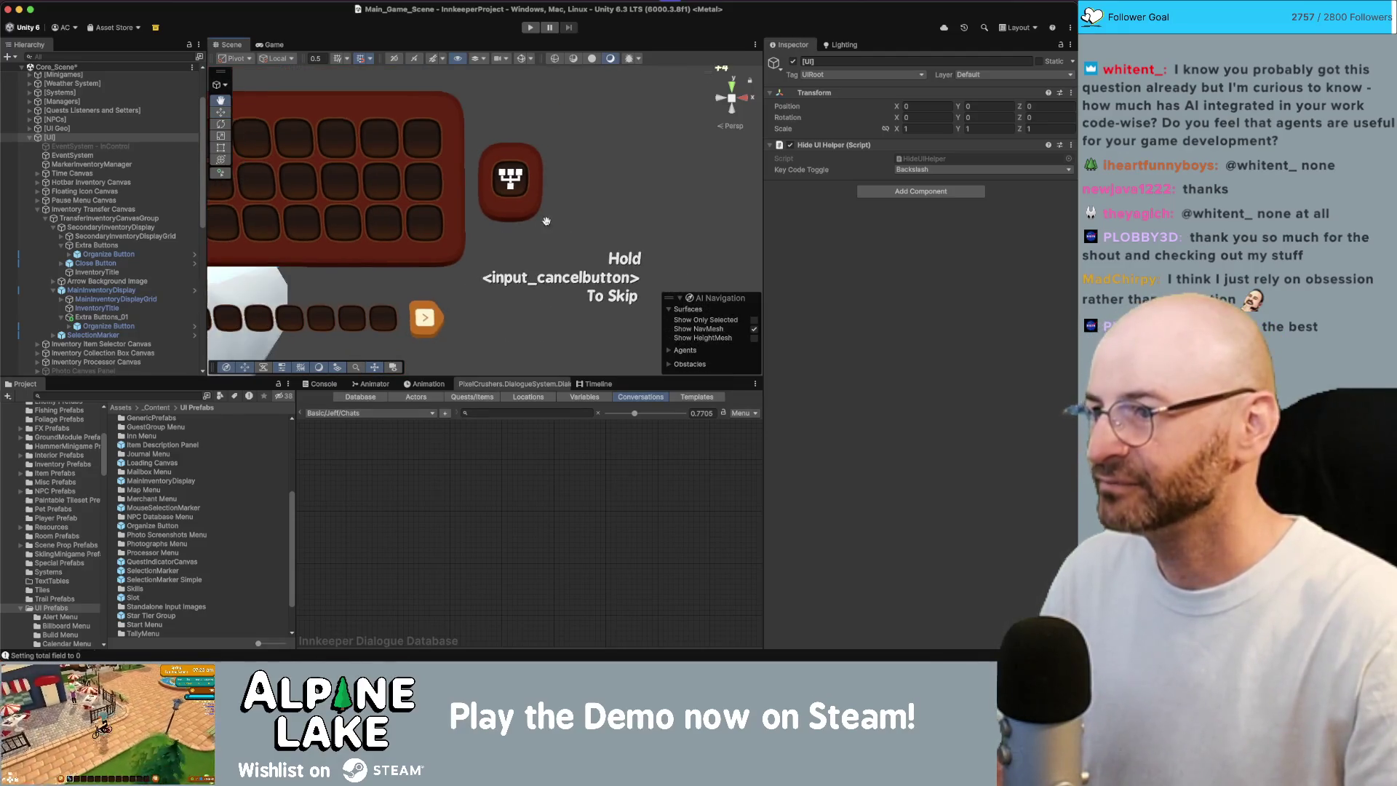
scroll(544, 220, "down", 5)
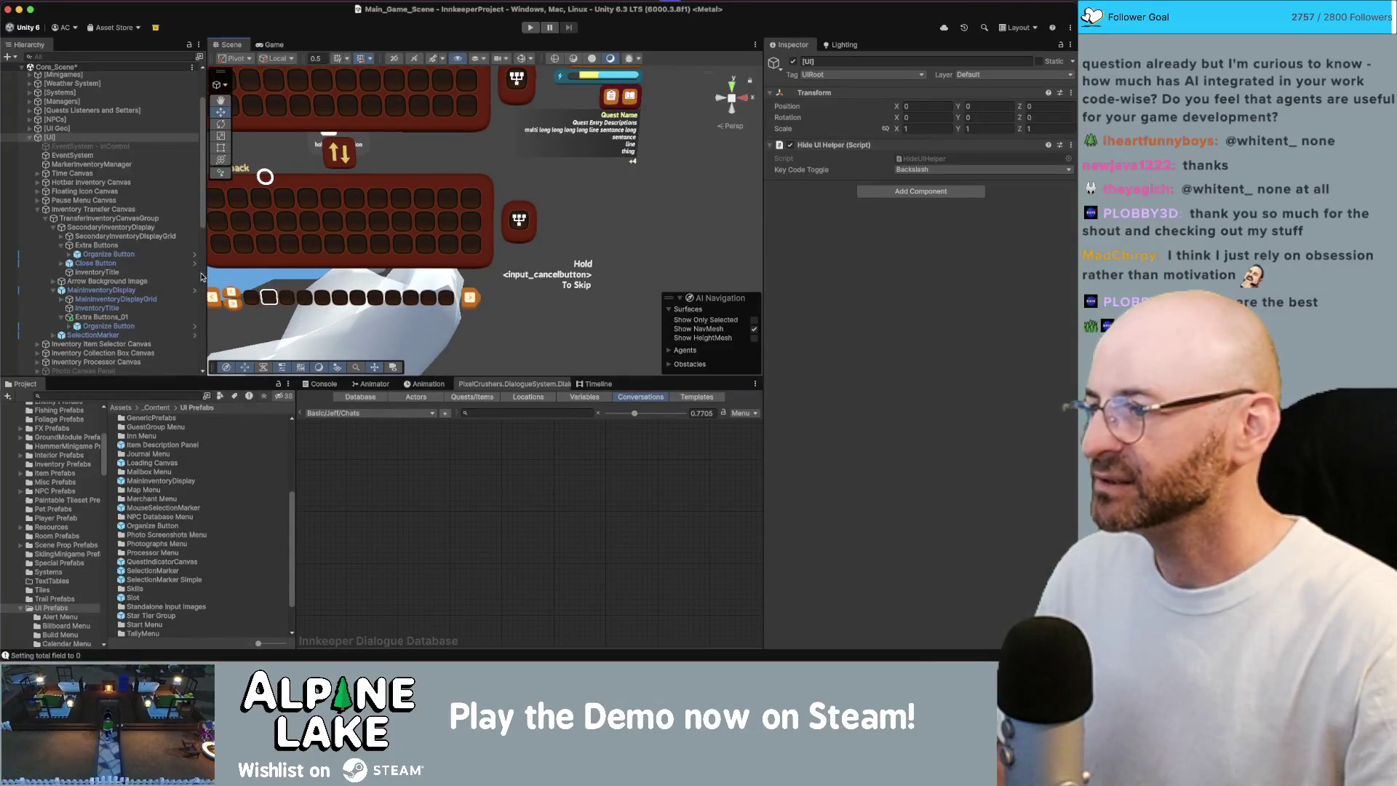
- Check SecondaryInventoryDisplay under Inventory Transfer Canvas, then collapse that branch
left_click(37, 209)
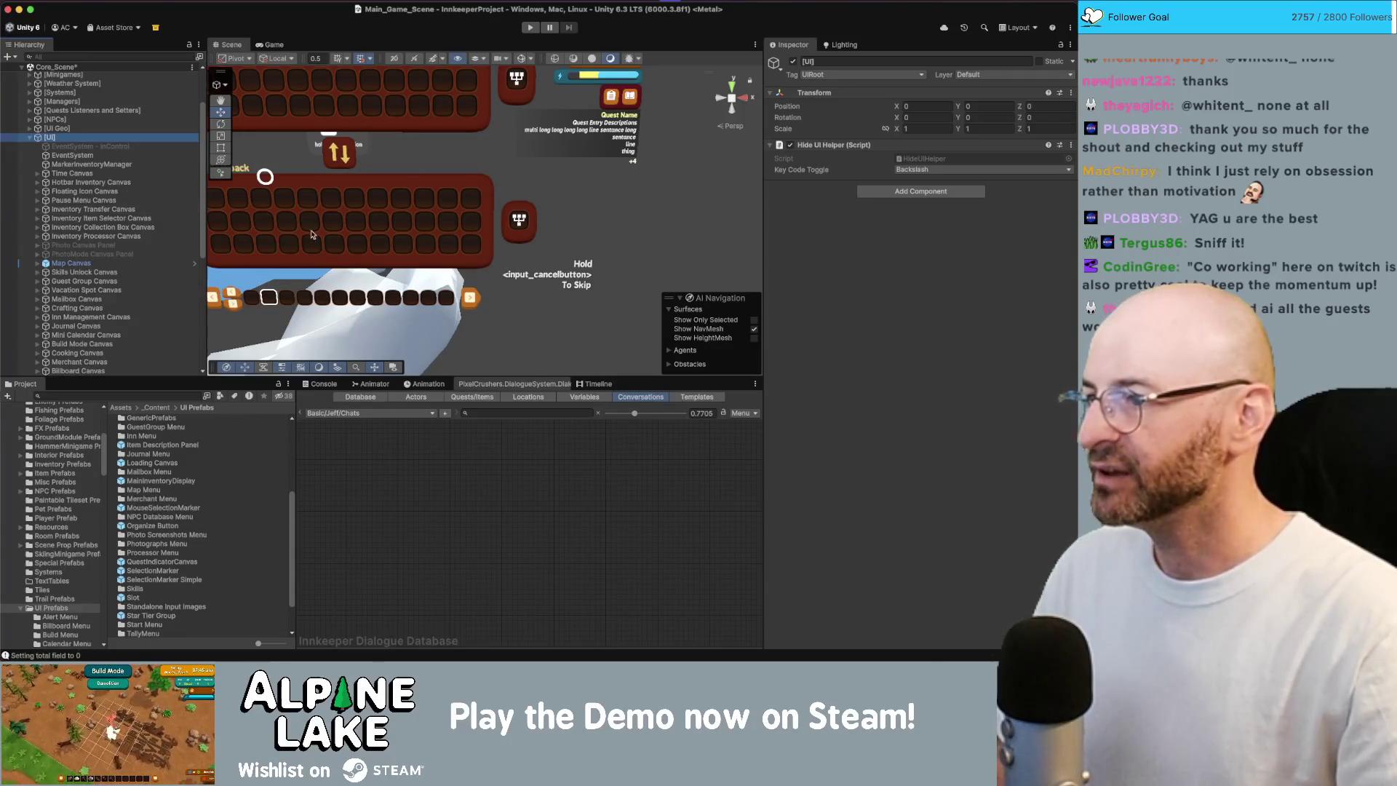
left_click(116, 210)
key("alt+Right")
key("Down")
left_click(136, 229)
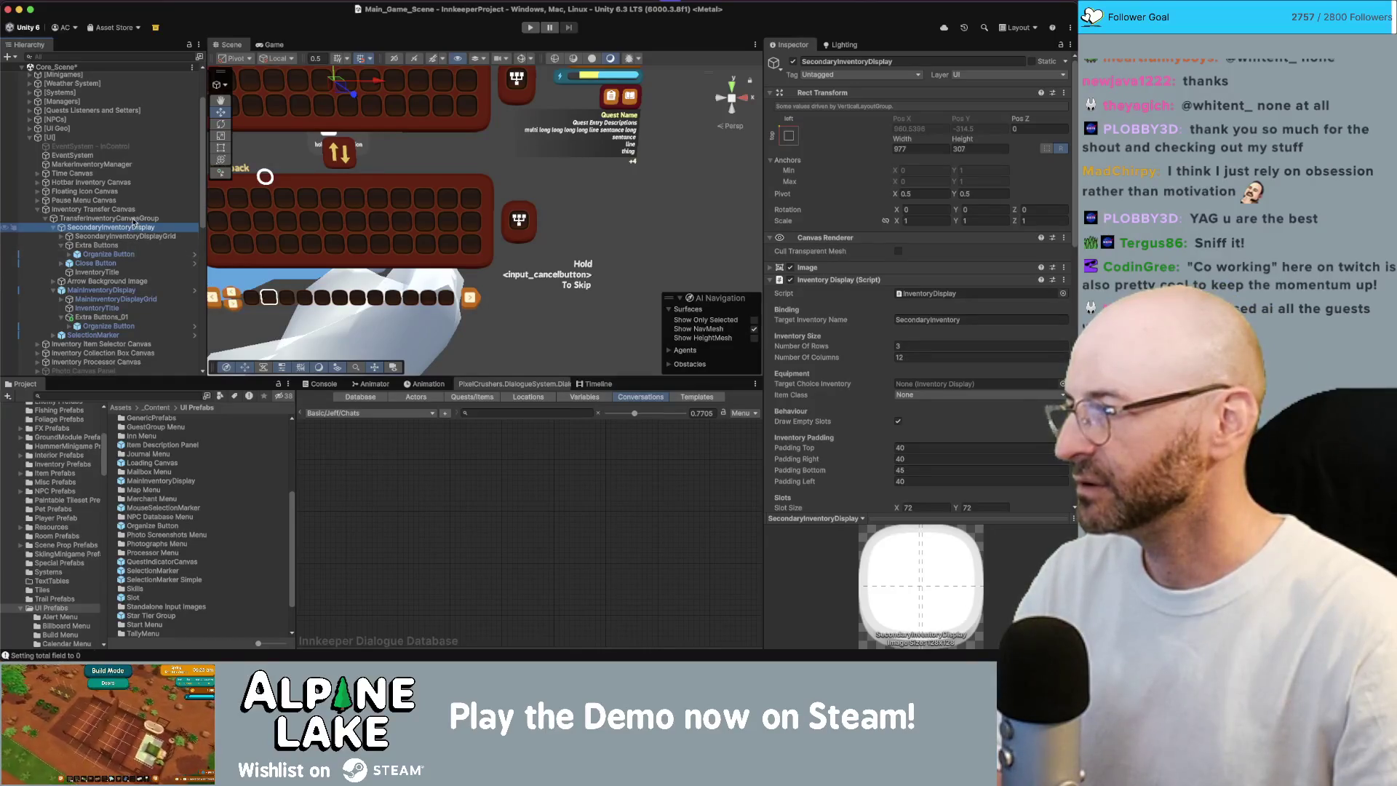
left_click(133, 211)
key("Left")
- Expand Pause Menu Canvas through Contents down to its Panel of windows
left_click(129, 203)
key("Right")
key("Down")
key("Right")
key("Down")
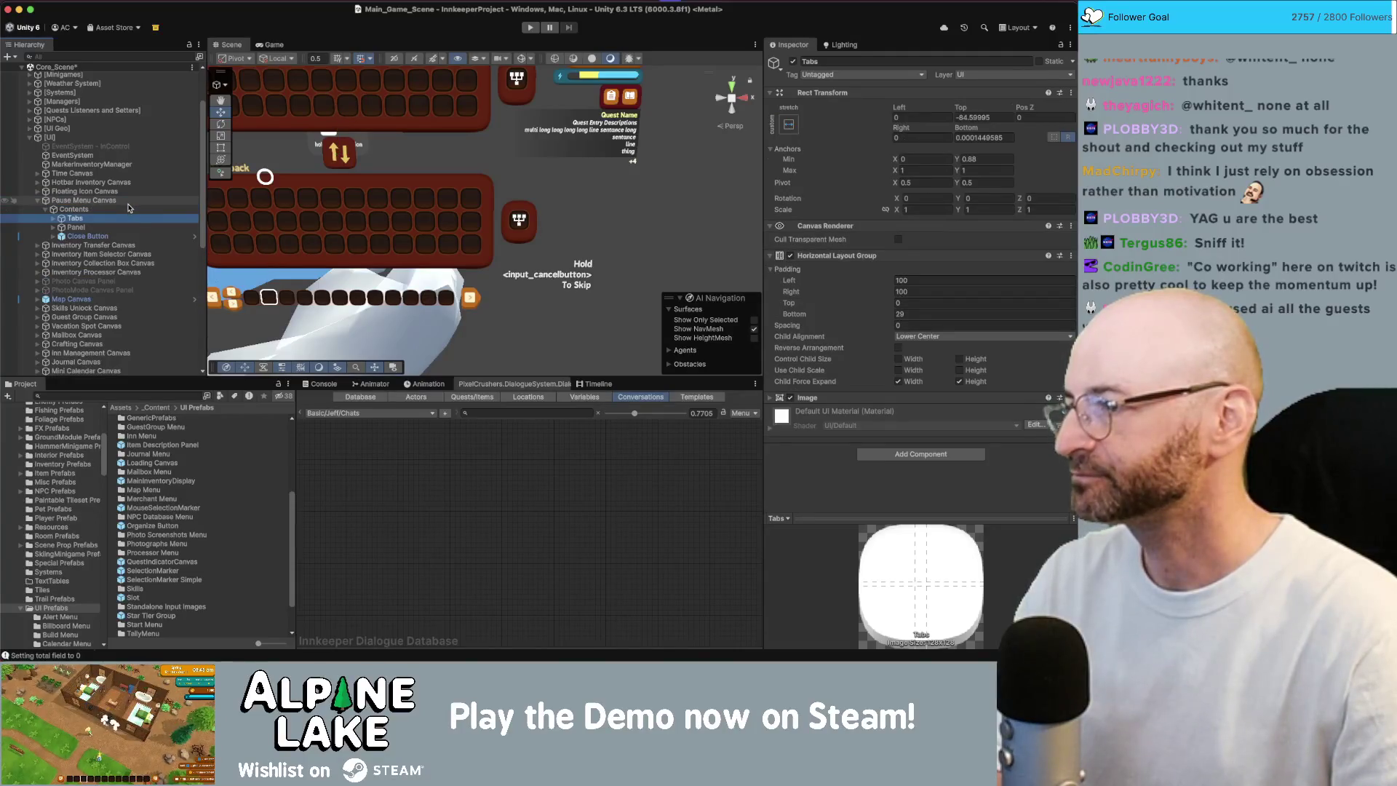
key("Right")
key("Left")
key("Down")
key("Right")
- Expand Window Inventory and its Extra Buttons, and select the pause menu's Organize Button
key("Down")
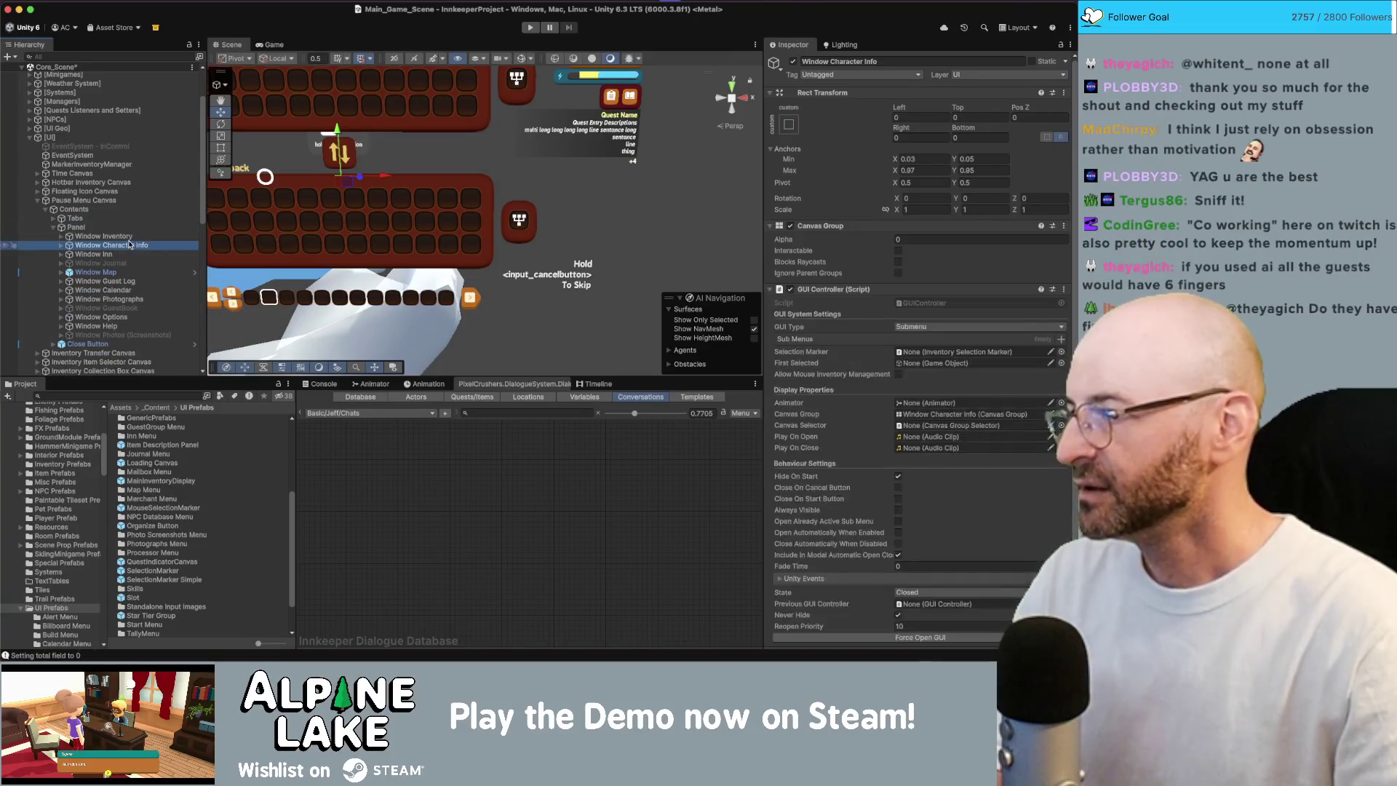
key("Right")
key("Down")
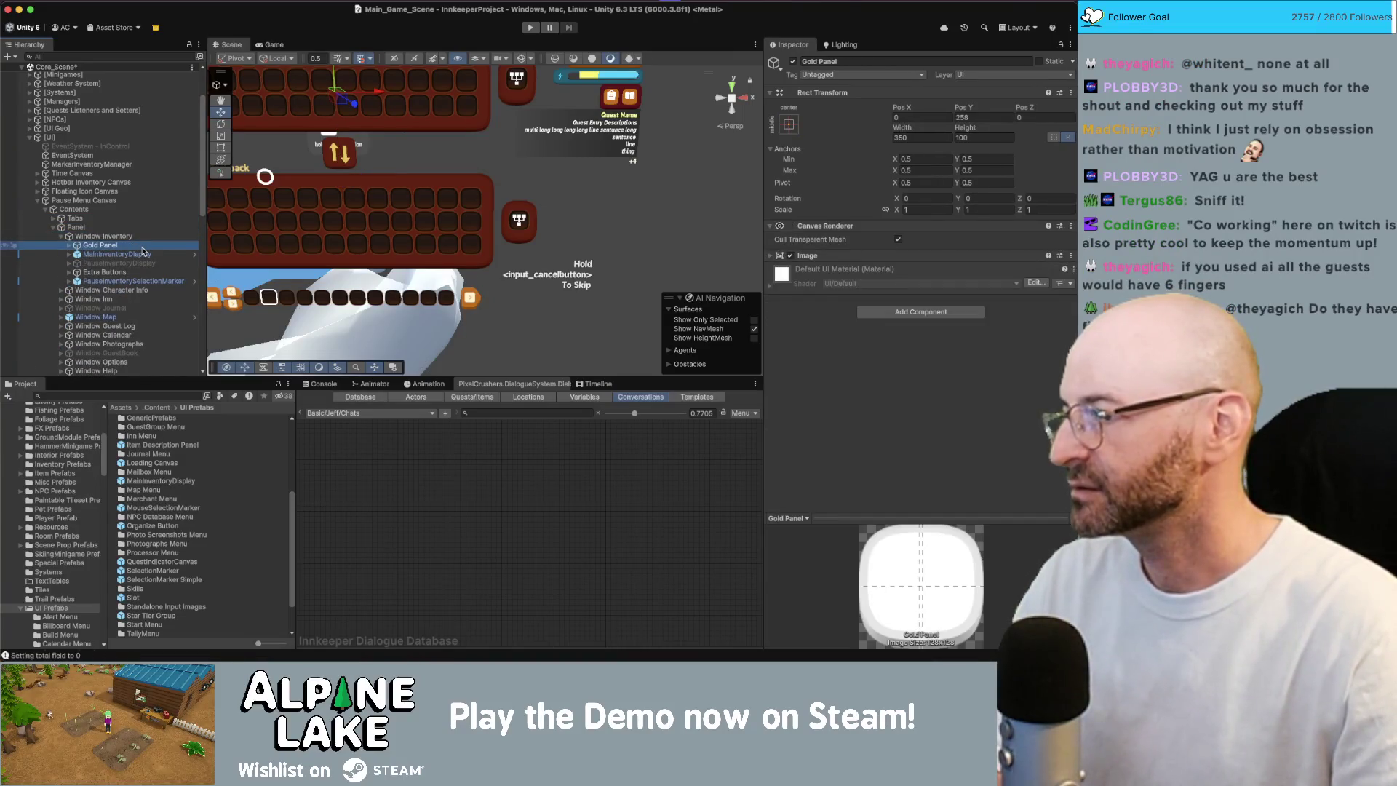
key("Down")
key("Down")
key("Down")
key("Right")
scroll(146, 275, "down", 3)
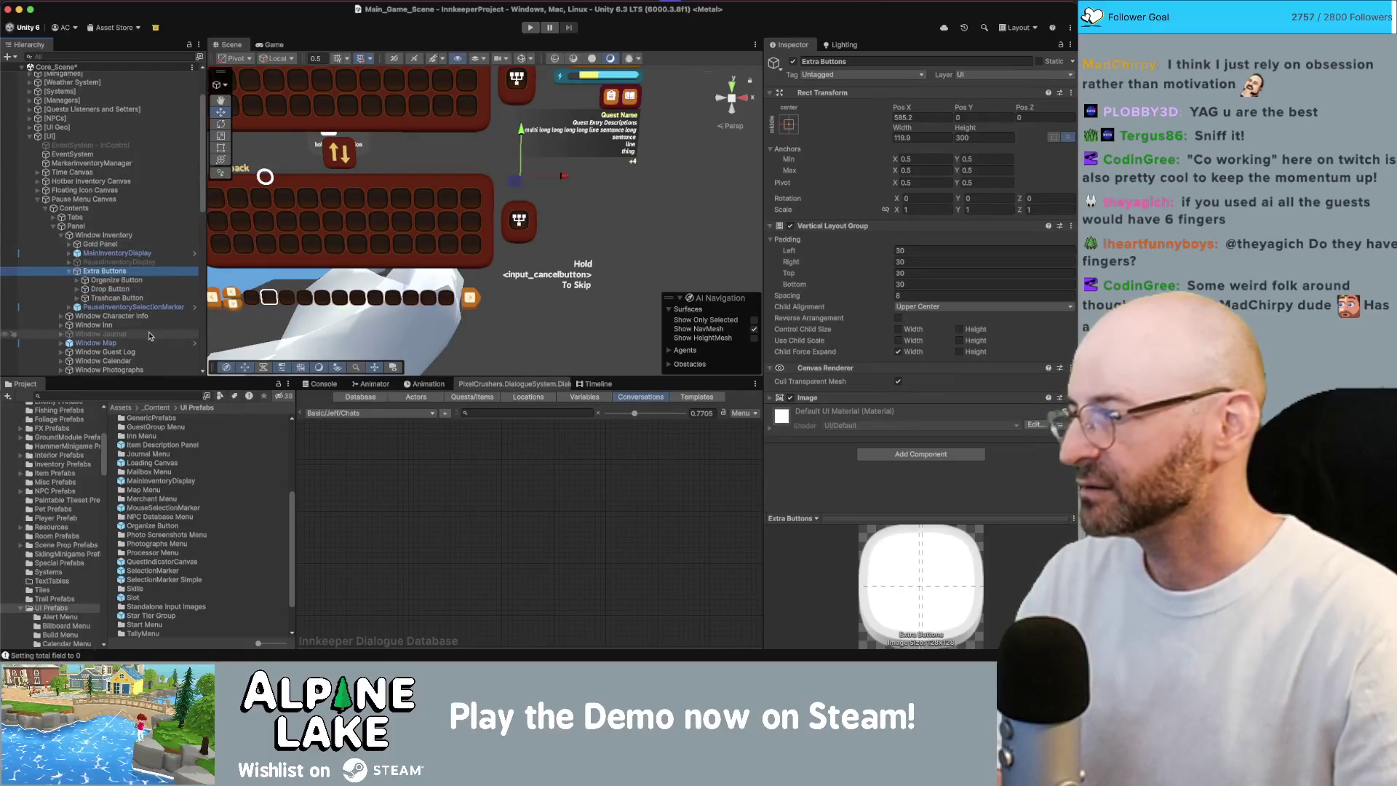
left_click(126, 228)
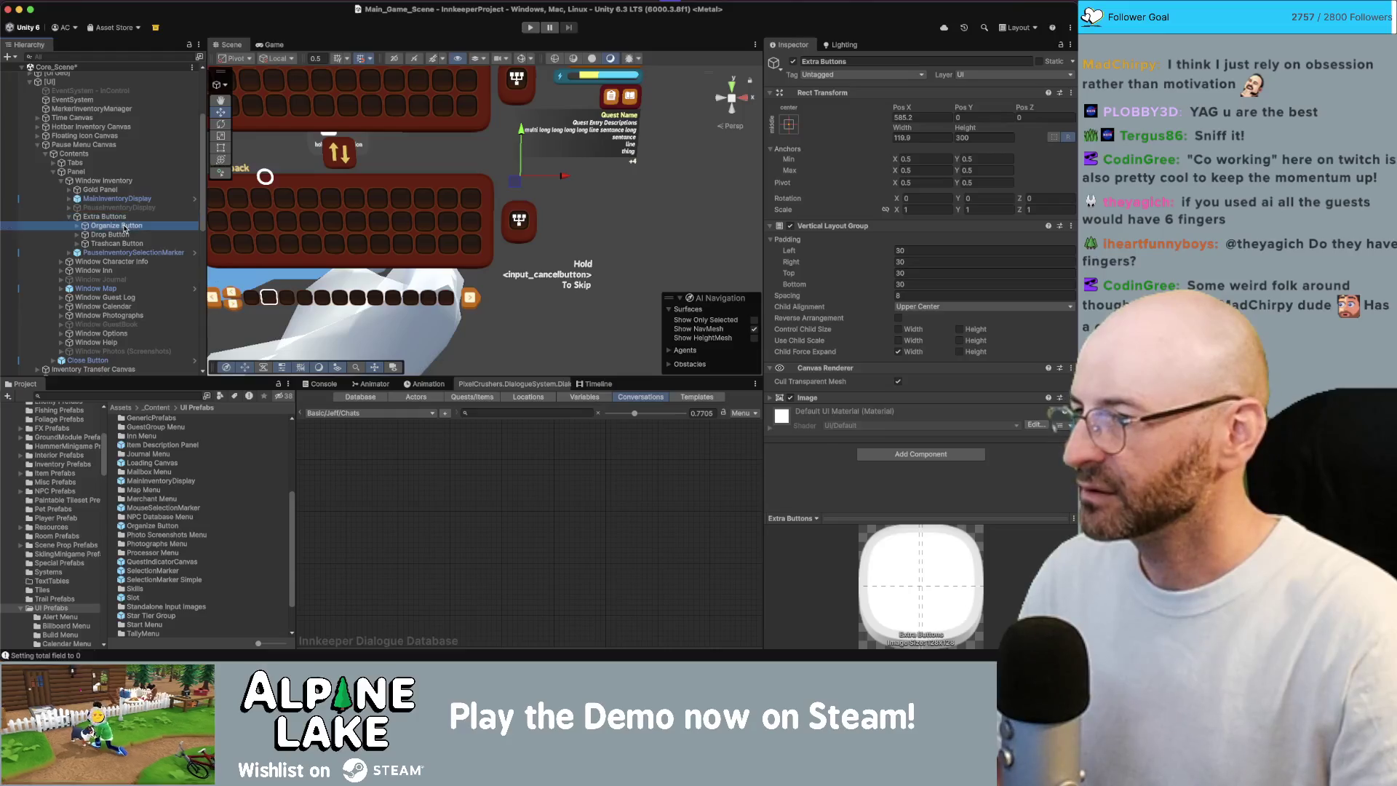
- Duplicate the Organize Button and assign MainInventoryDisplay to the copy's Inventory Display field
key("super+d")
left_click(126, 227)
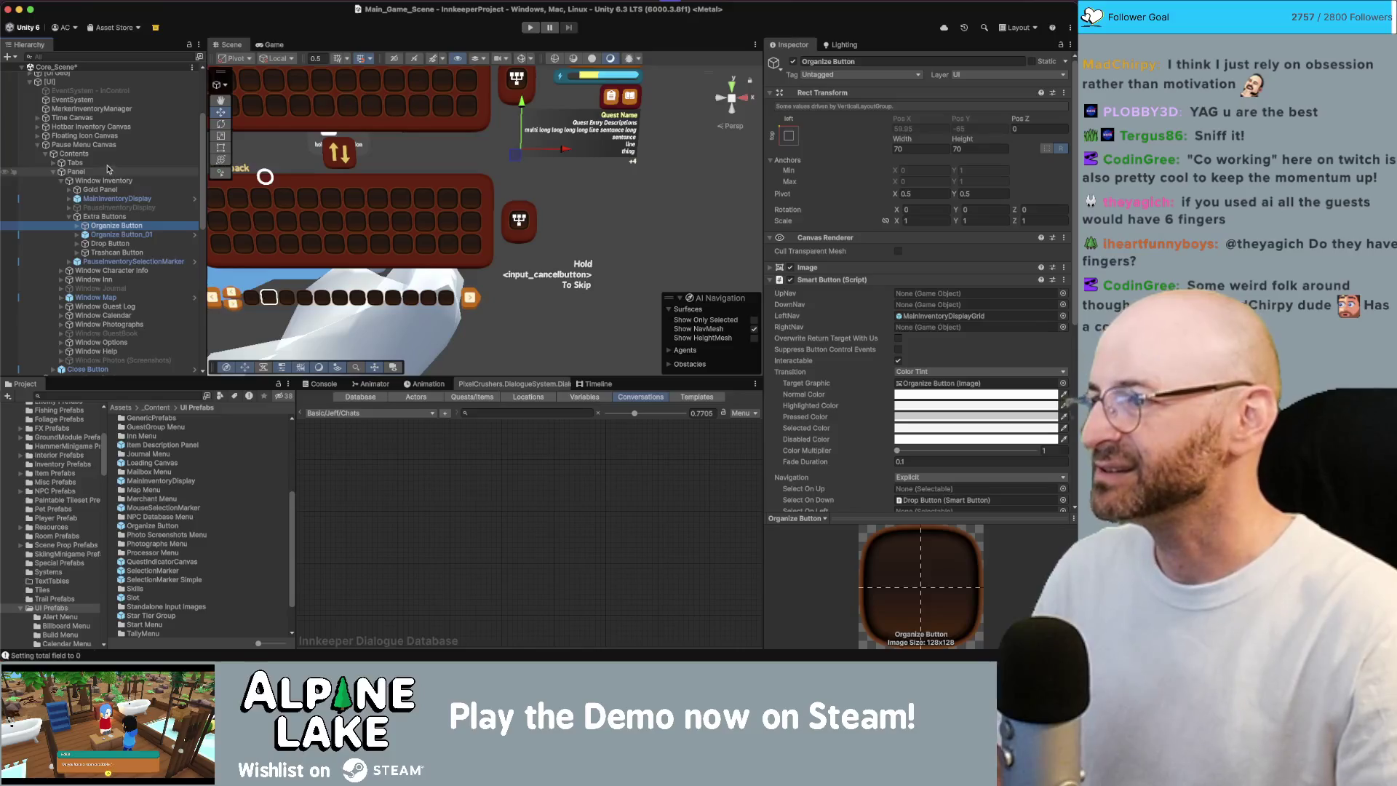
left_click(116, 216)
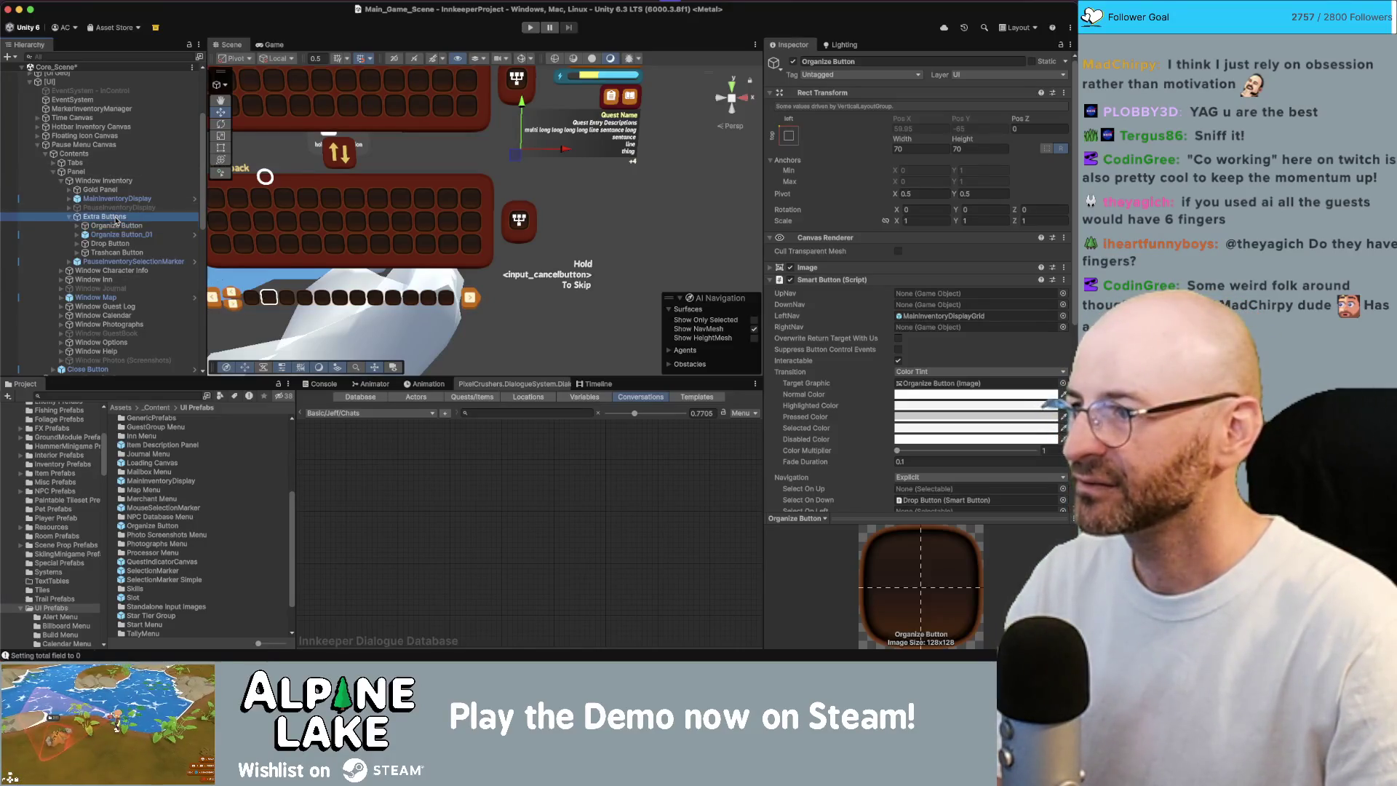
left_click(118, 226)
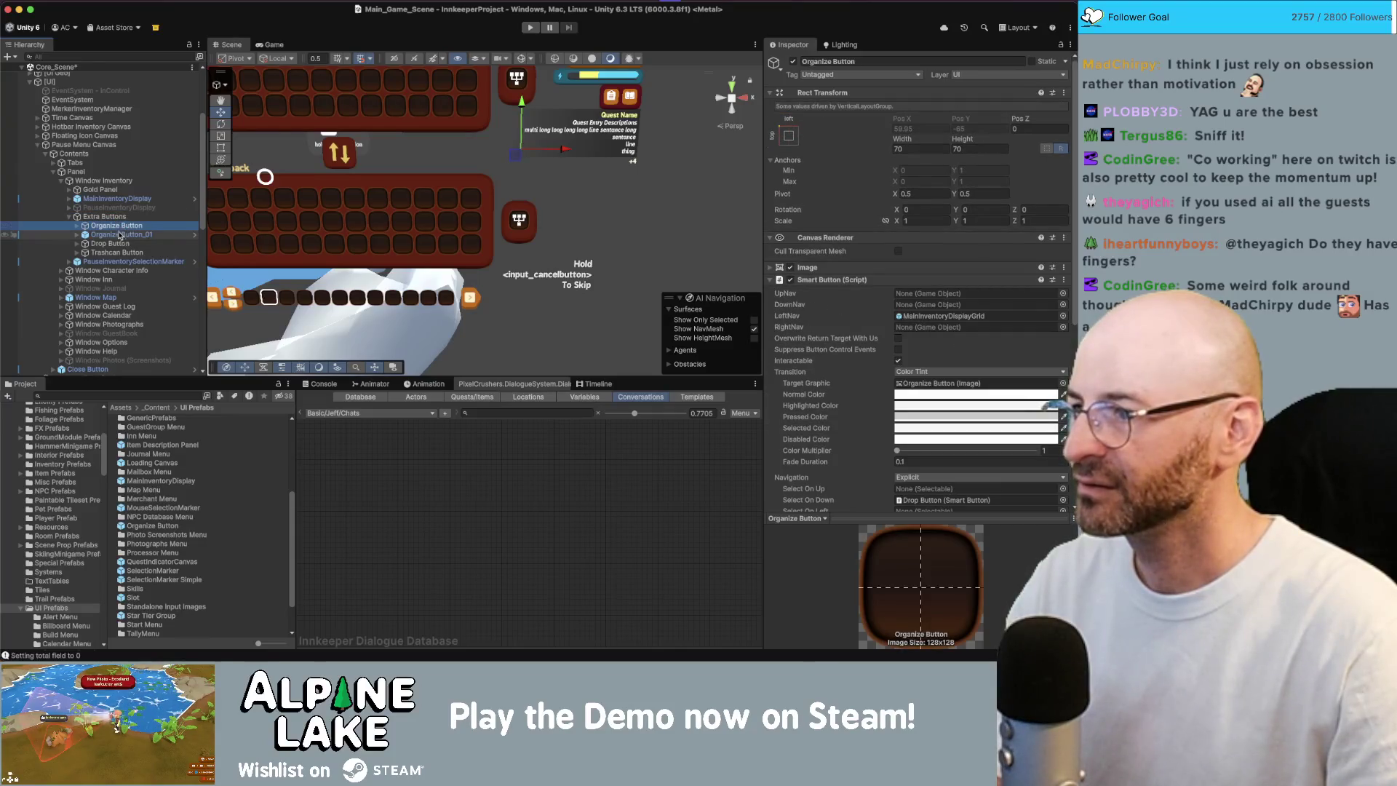
left_click(115, 199)
left_click(115, 234)
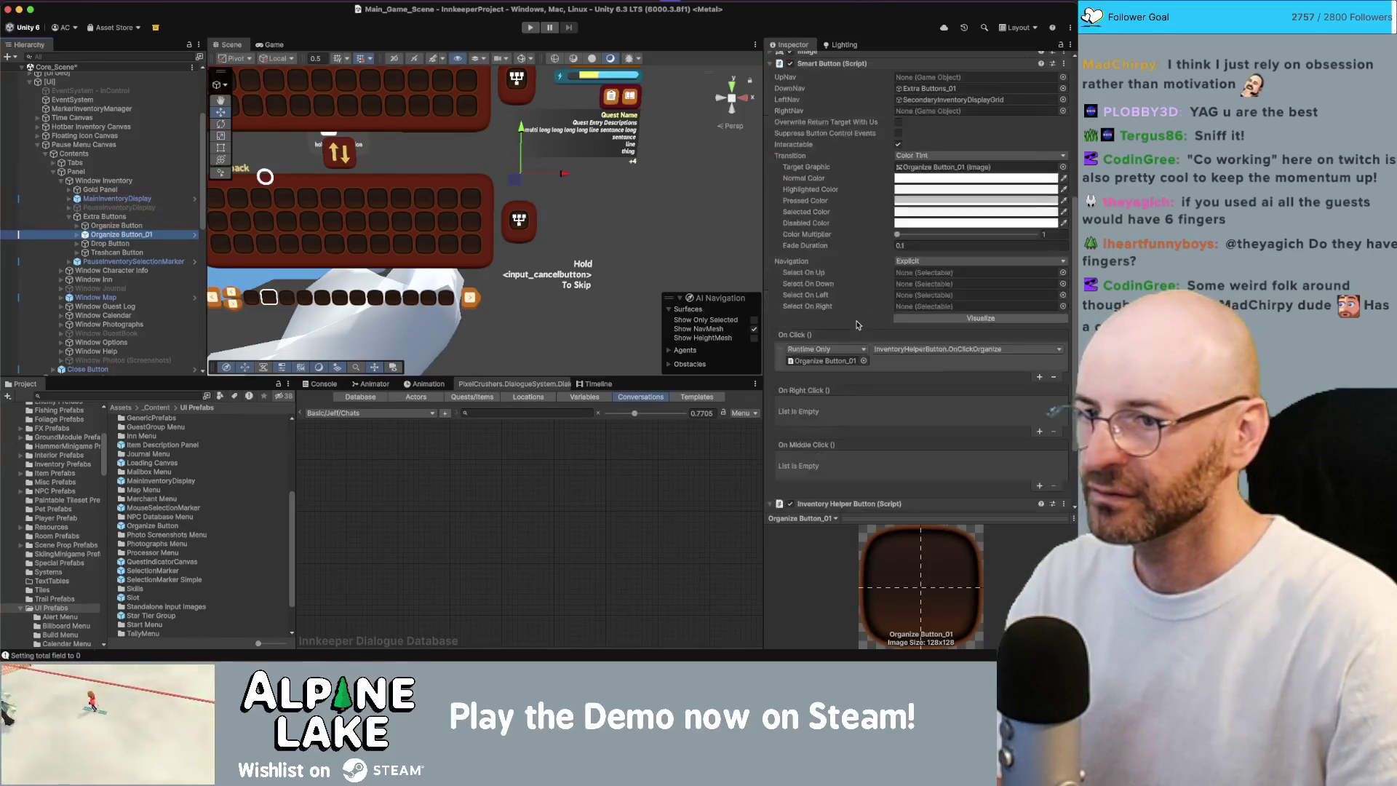
scroll(917, 291, "down", 10)
mouse_move(139, 201)
left_mouse_down()
mouse_move(650, 296)
mouse_move(811, 282)
mouse_move(876, 320)
mouse_move(914, 441)
left_mouse_up()
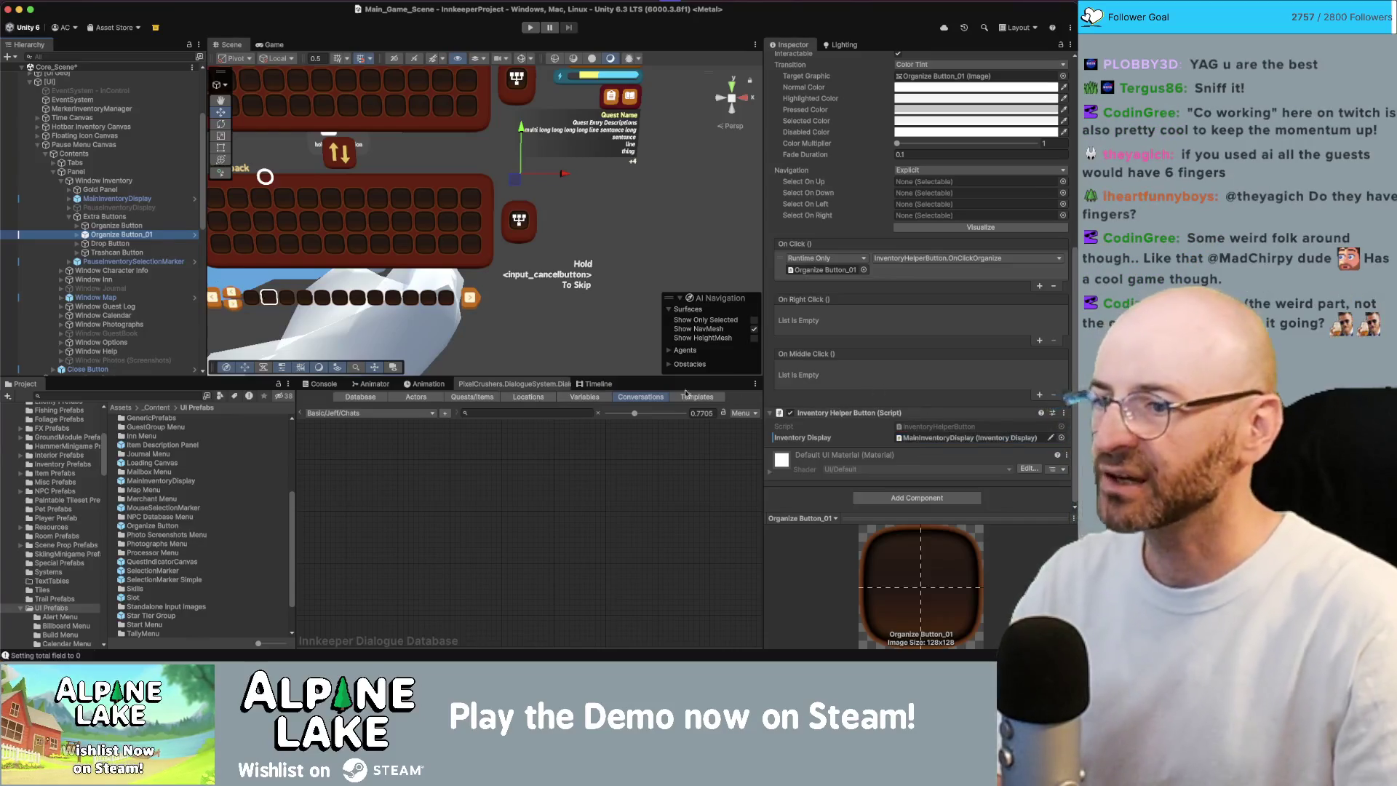
- Delete the original Organize Button and rename Organize Button_01 to Organize Button
left_click(145, 226)
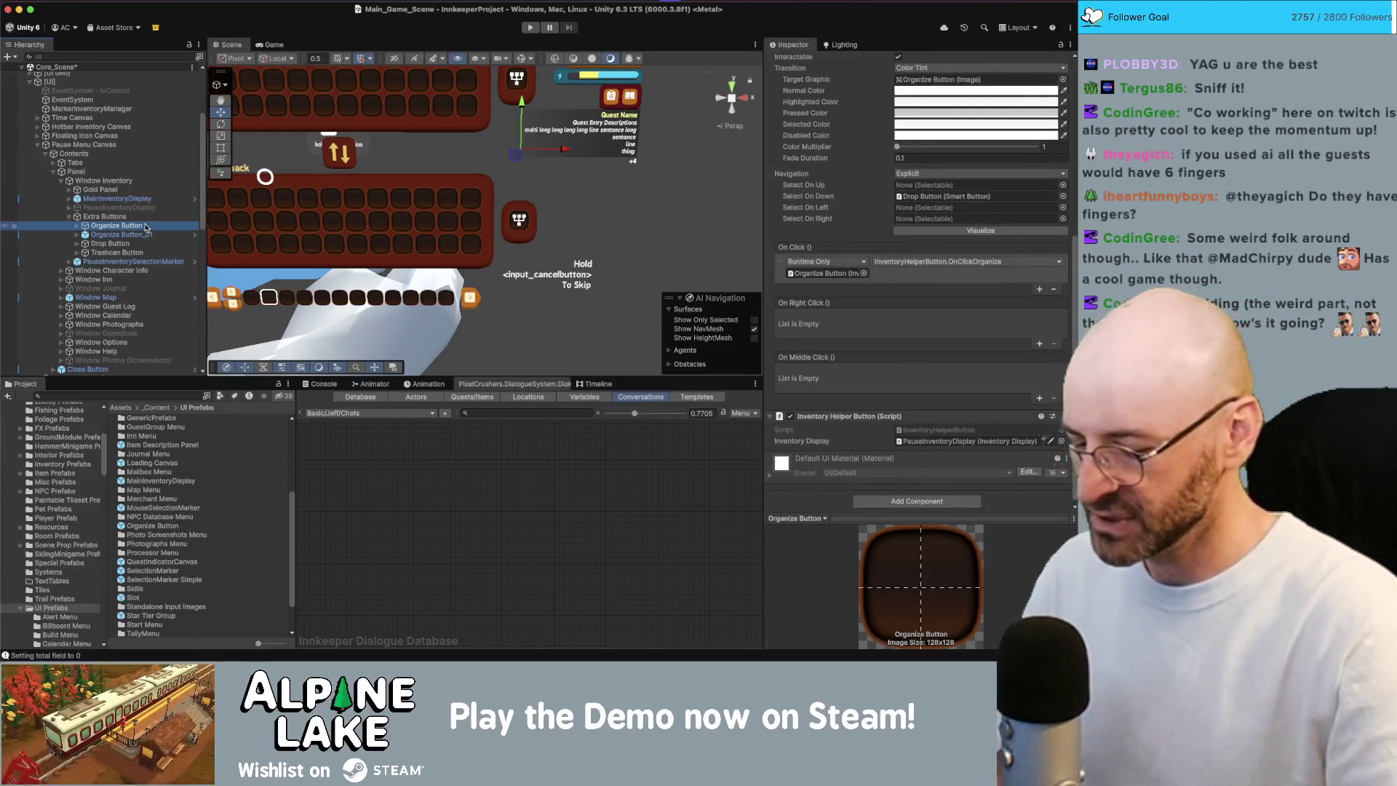
key("super+BackSpace")
left_click(146, 226)
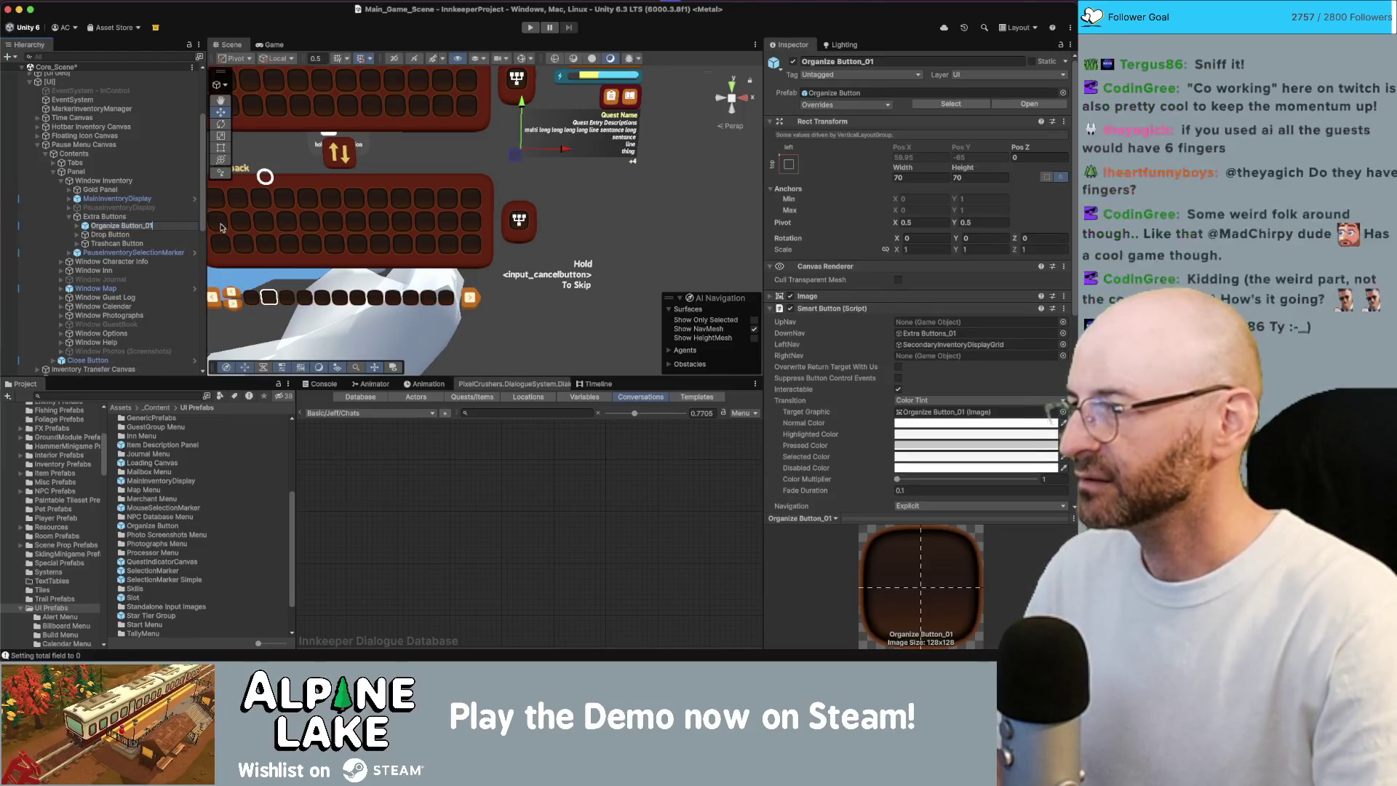
key("BackSpace")
key("Return")
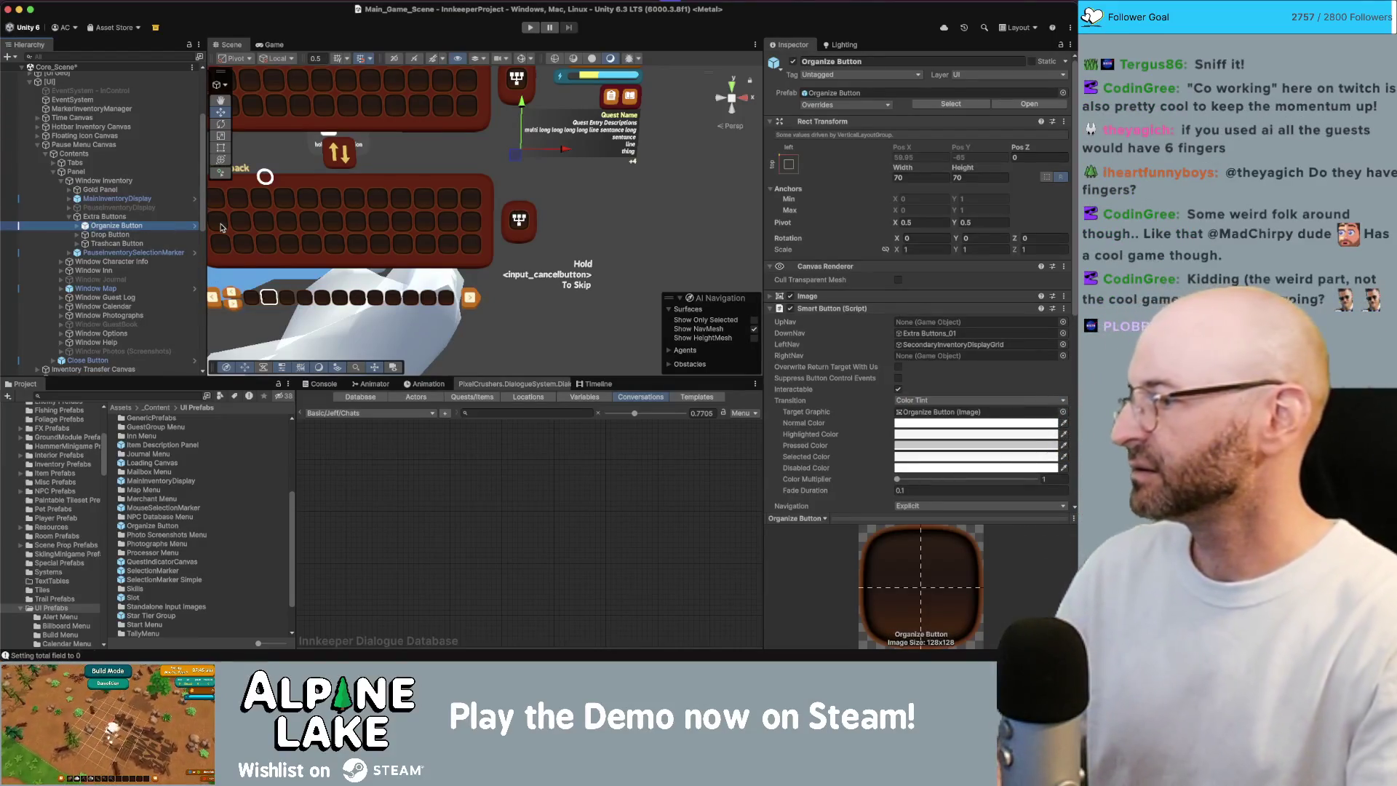
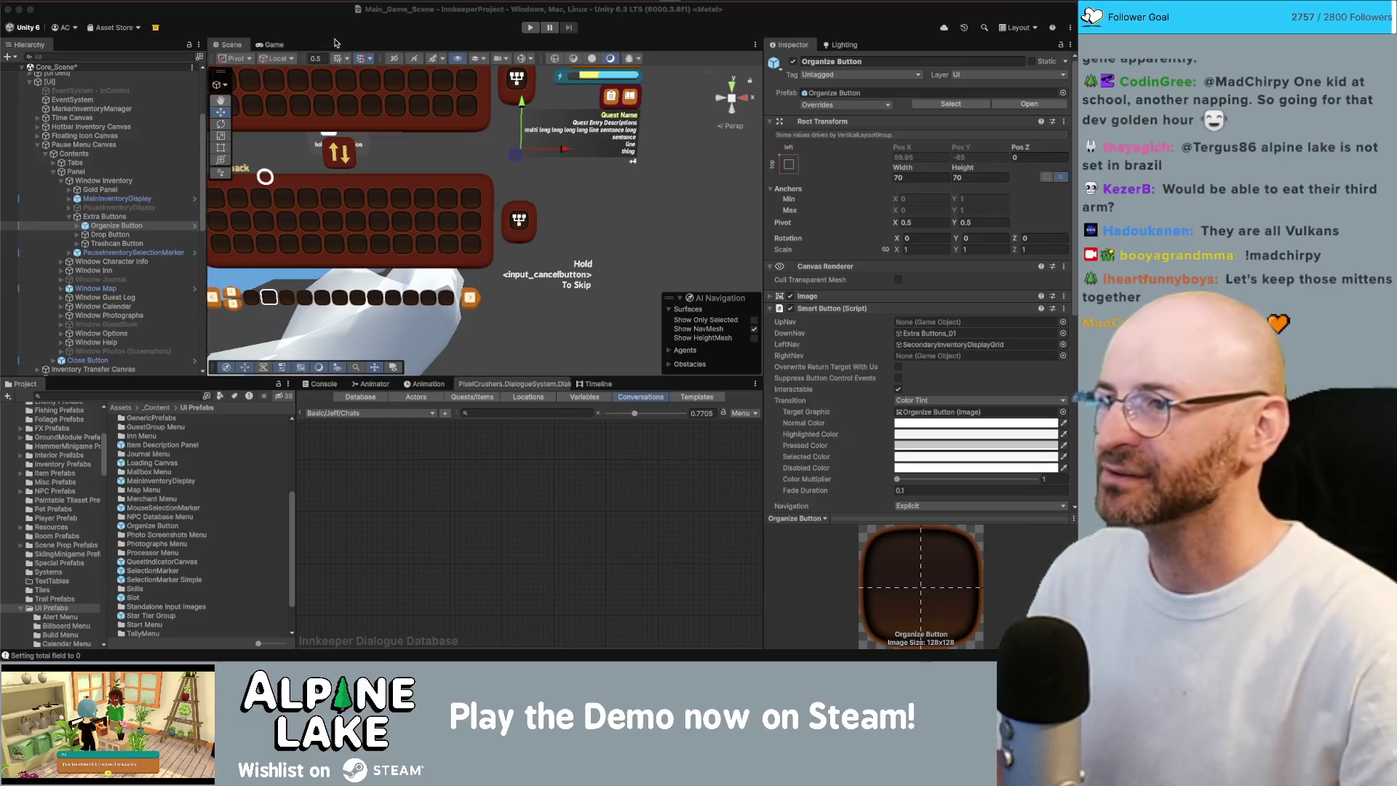
- Set the pause-menu Organize Button's LeftNav to MainInventoryDisplayGrid and its DownNav to None
left_click(410, 102)
left_click_drag(409, 133, 411, 139)
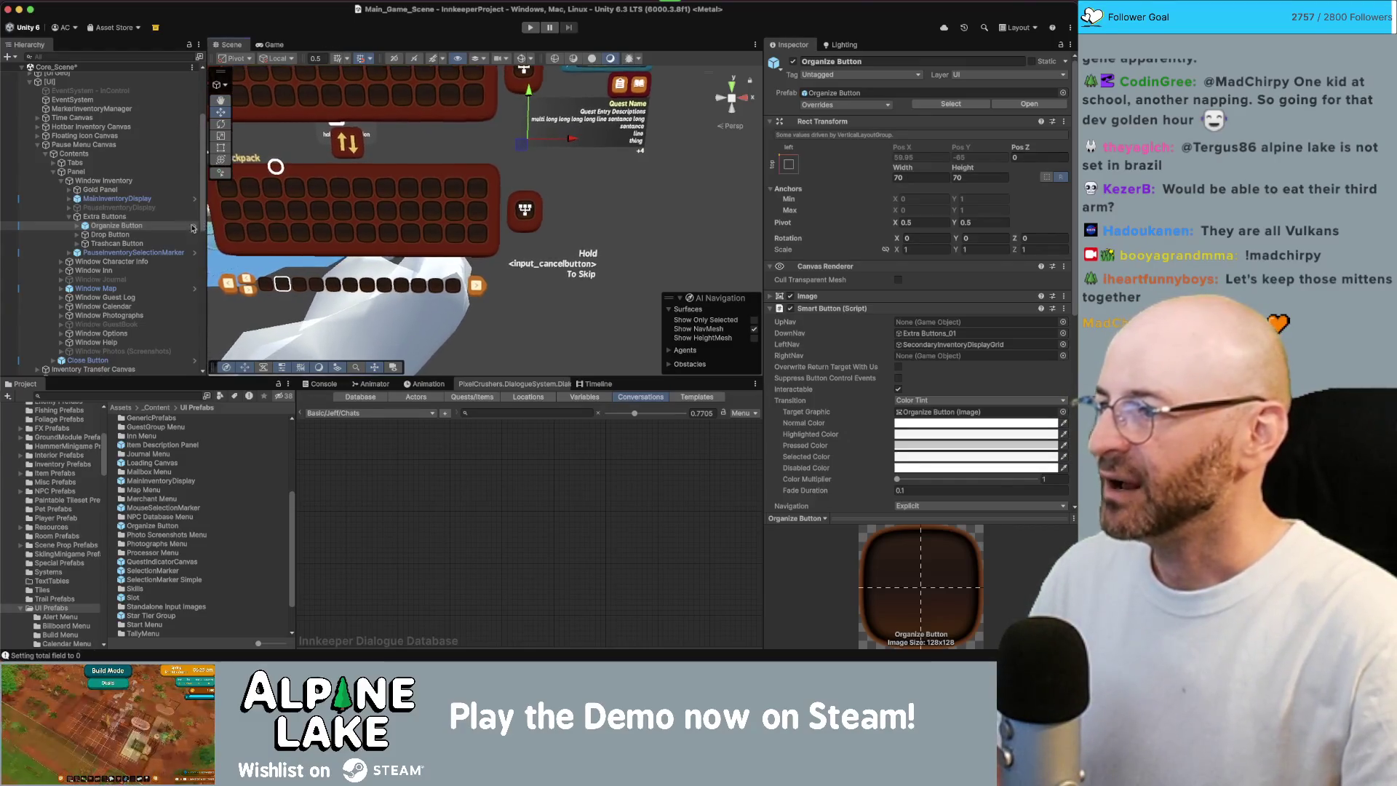
left_click(121, 226)
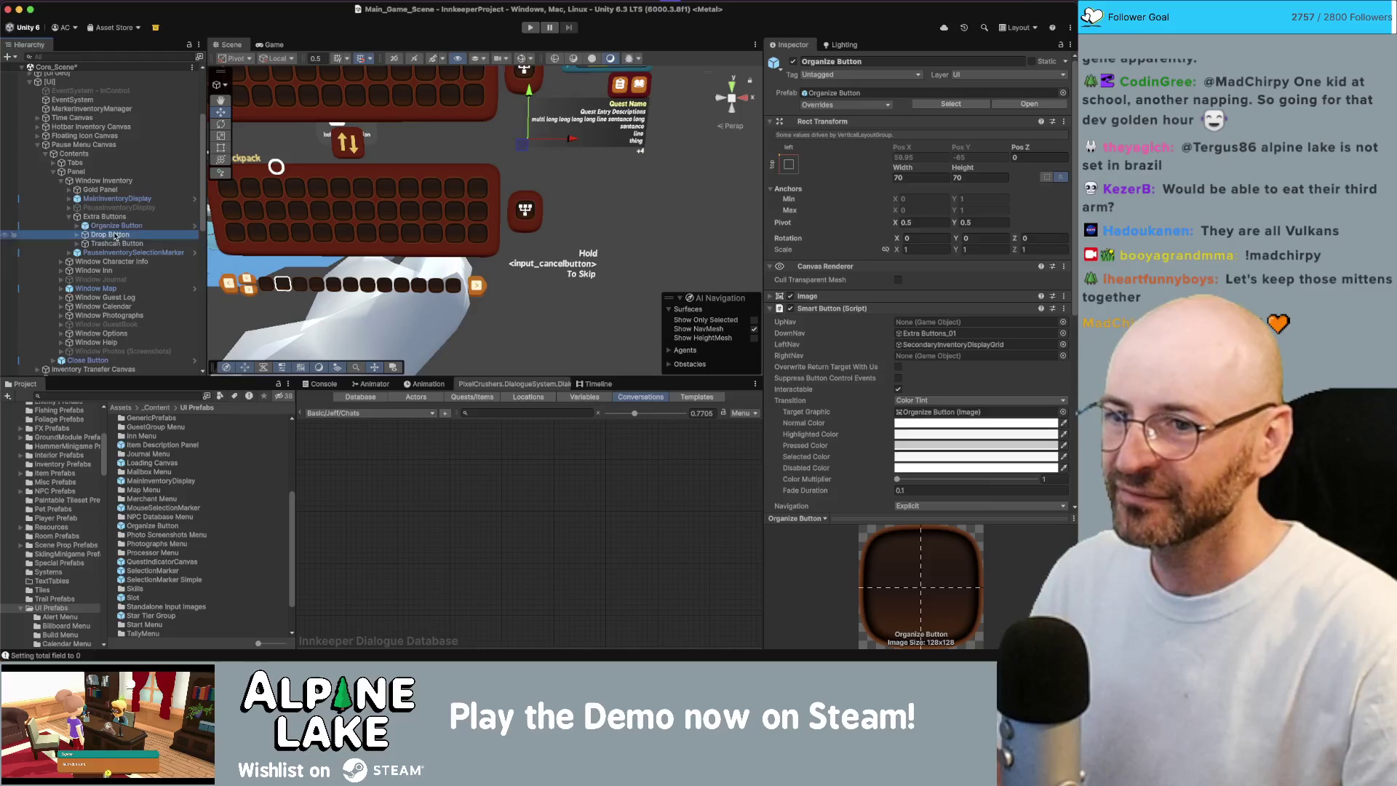
left_click(115, 235)
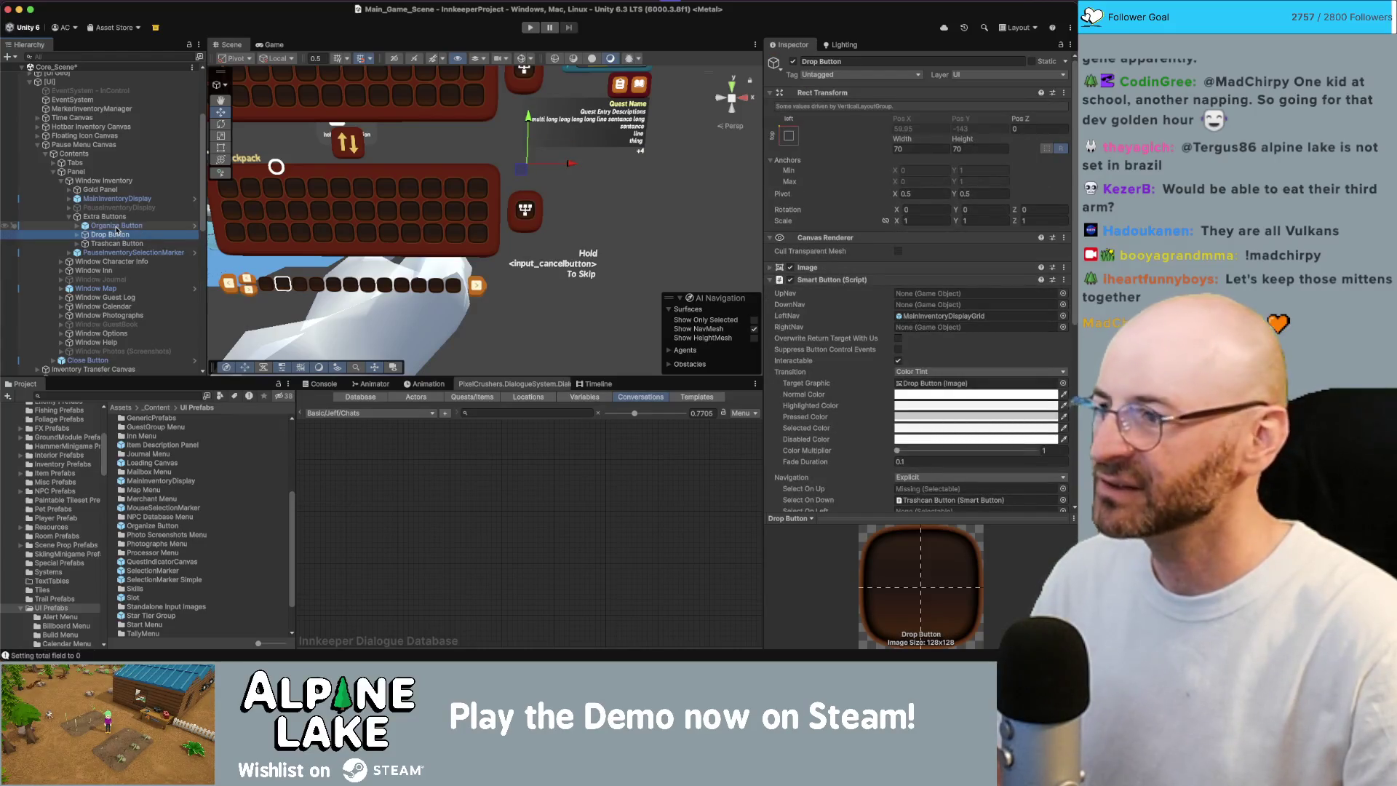
left_click(113, 226)
left_click(70, 199)
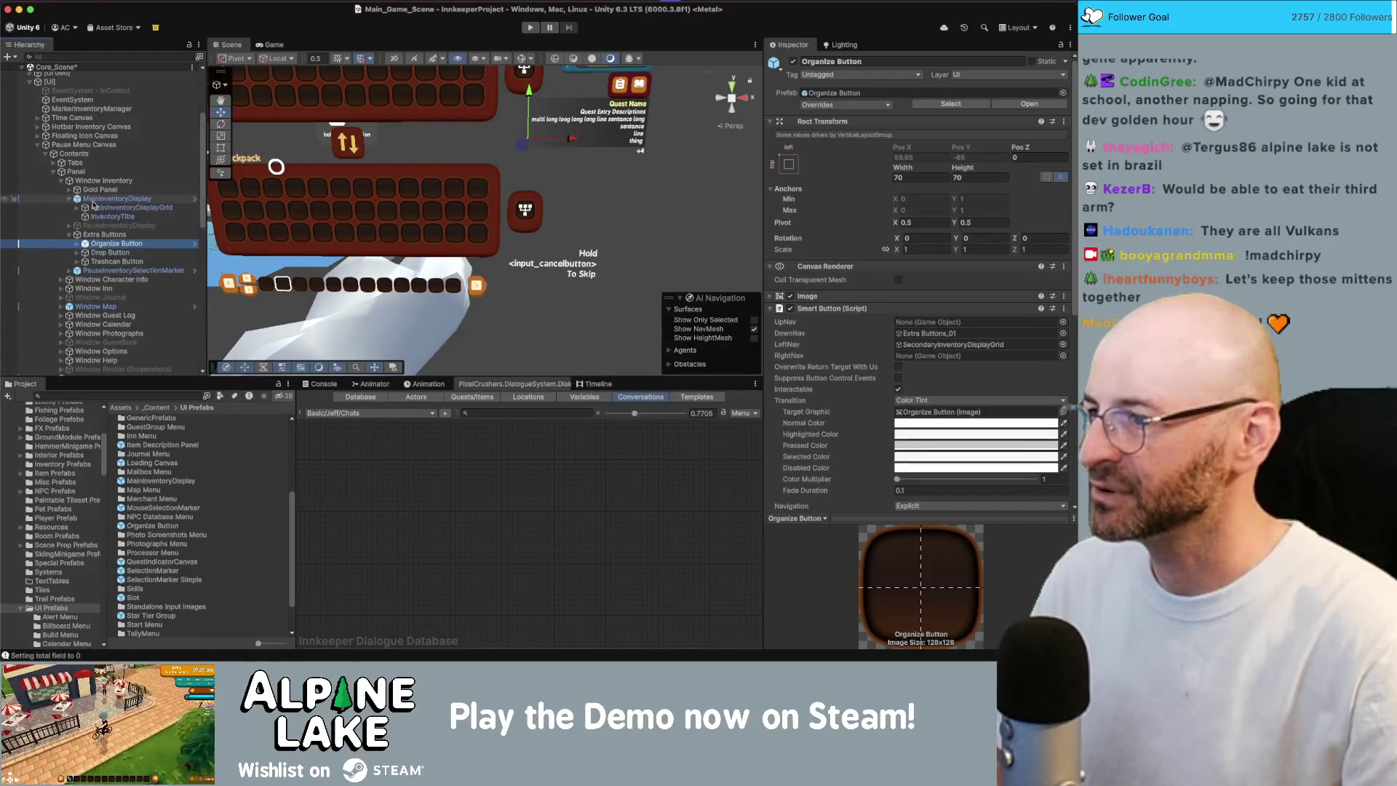
left_click_drag(127, 207, 444, 266)
left_click_drag(917, 350, 922, 348)
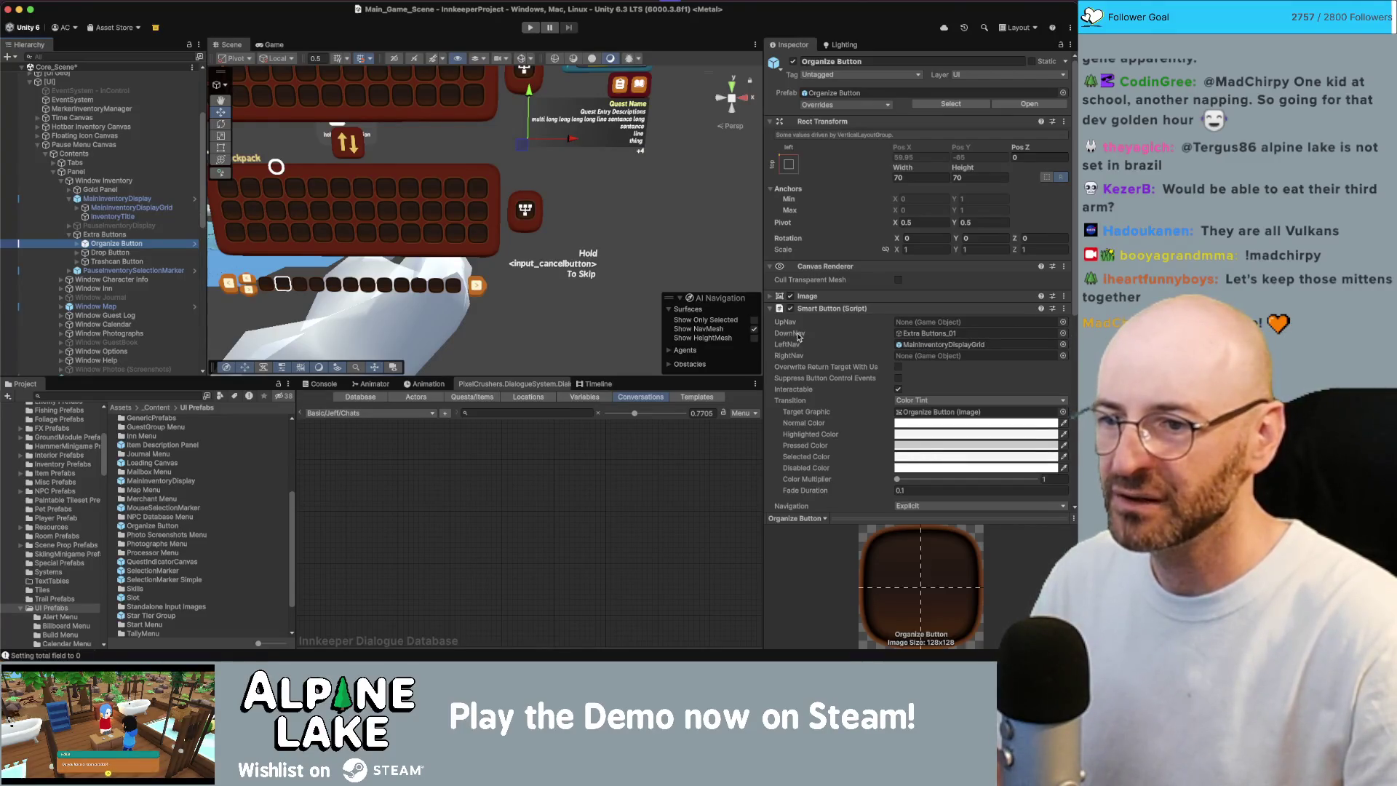
right_click(934, 332)
left_click(1064, 333)
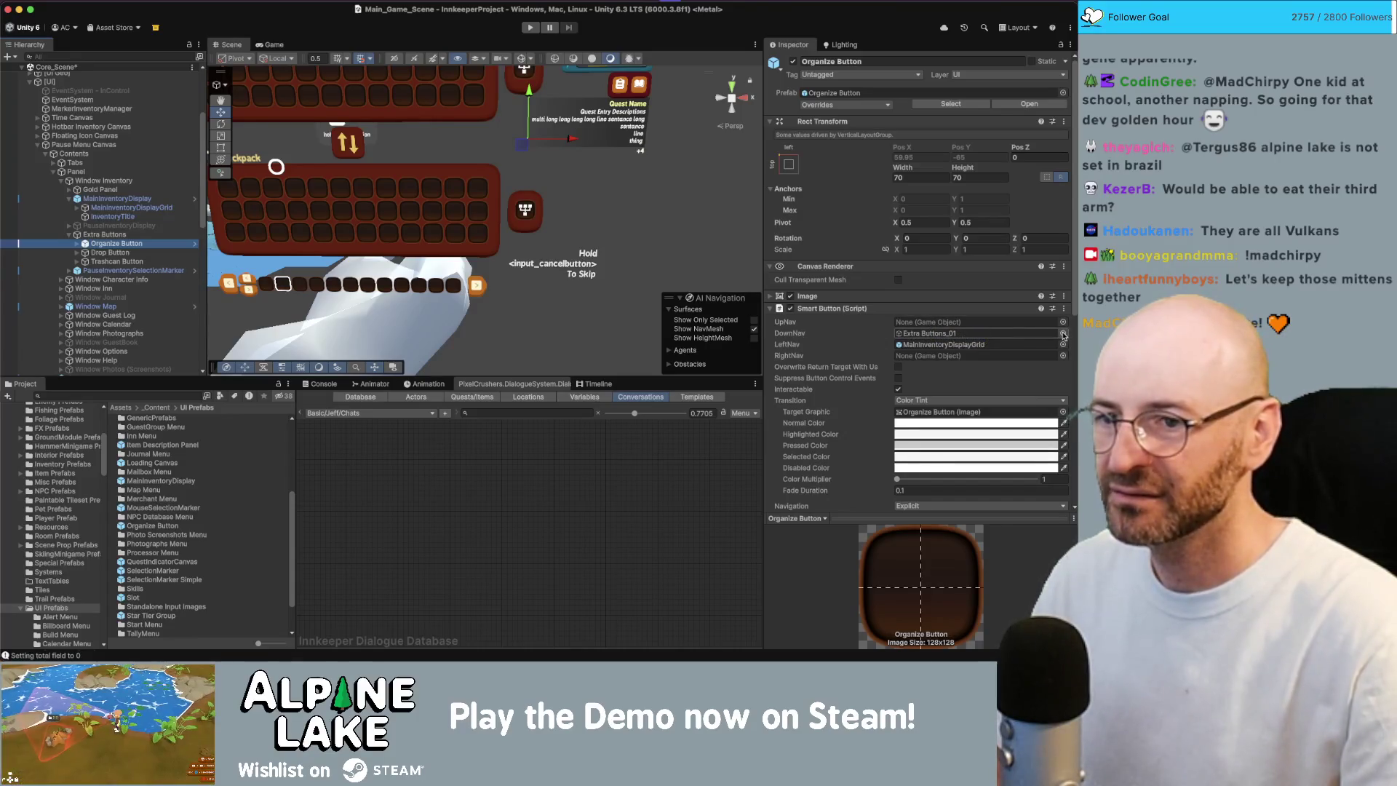
left_click(1064, 334)
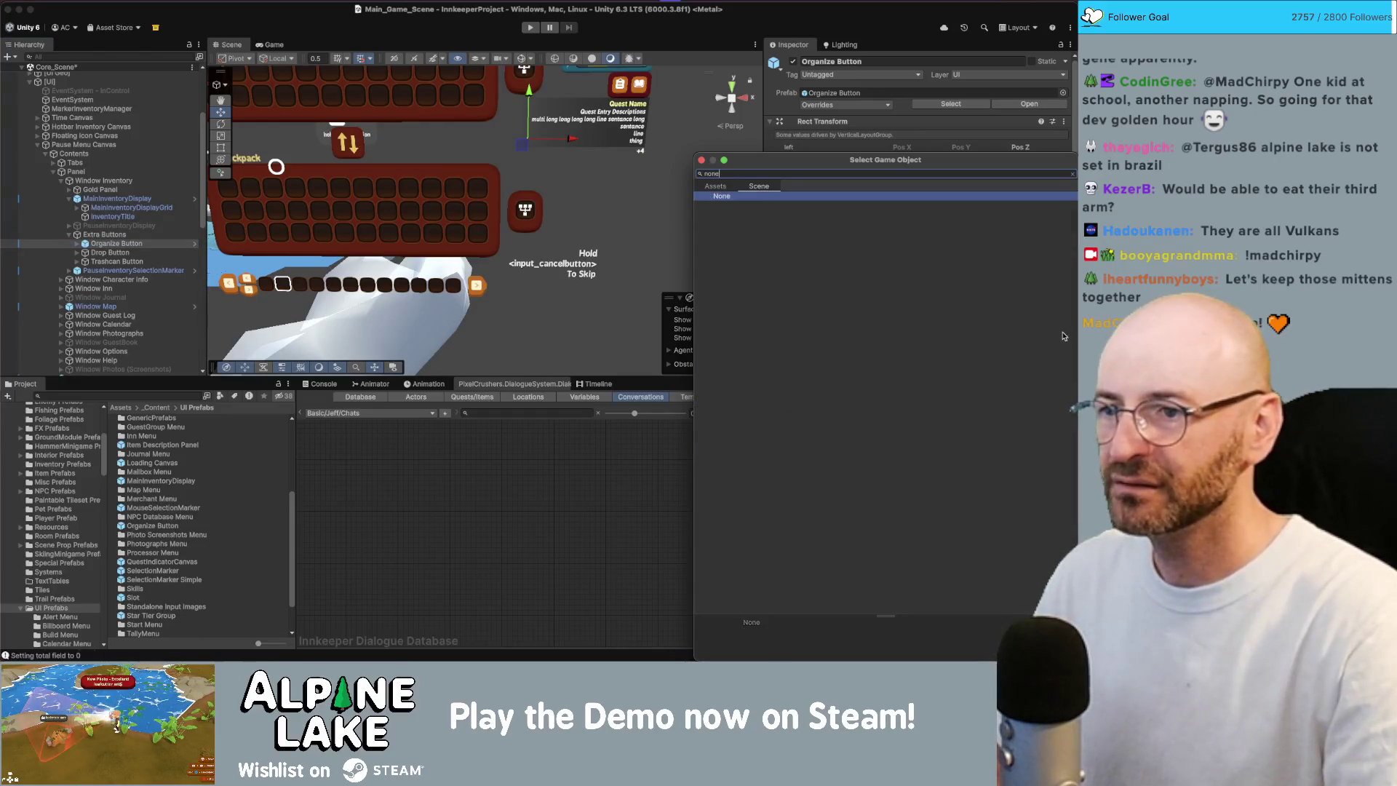
key("Escape")
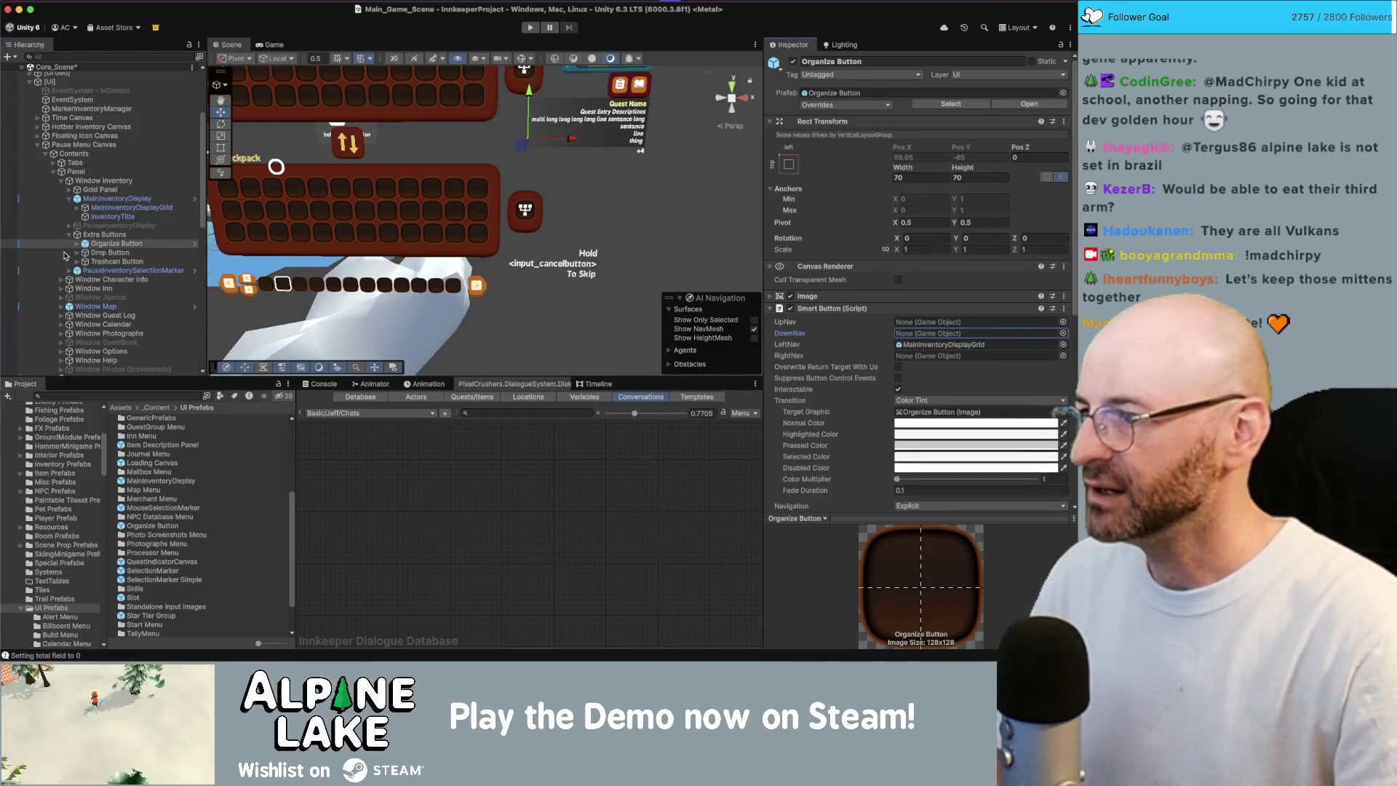
- Make Organize Button the Drop Button's Select On Up target and fill its Select On Down slot
scroll(846, 292, "down", 3)
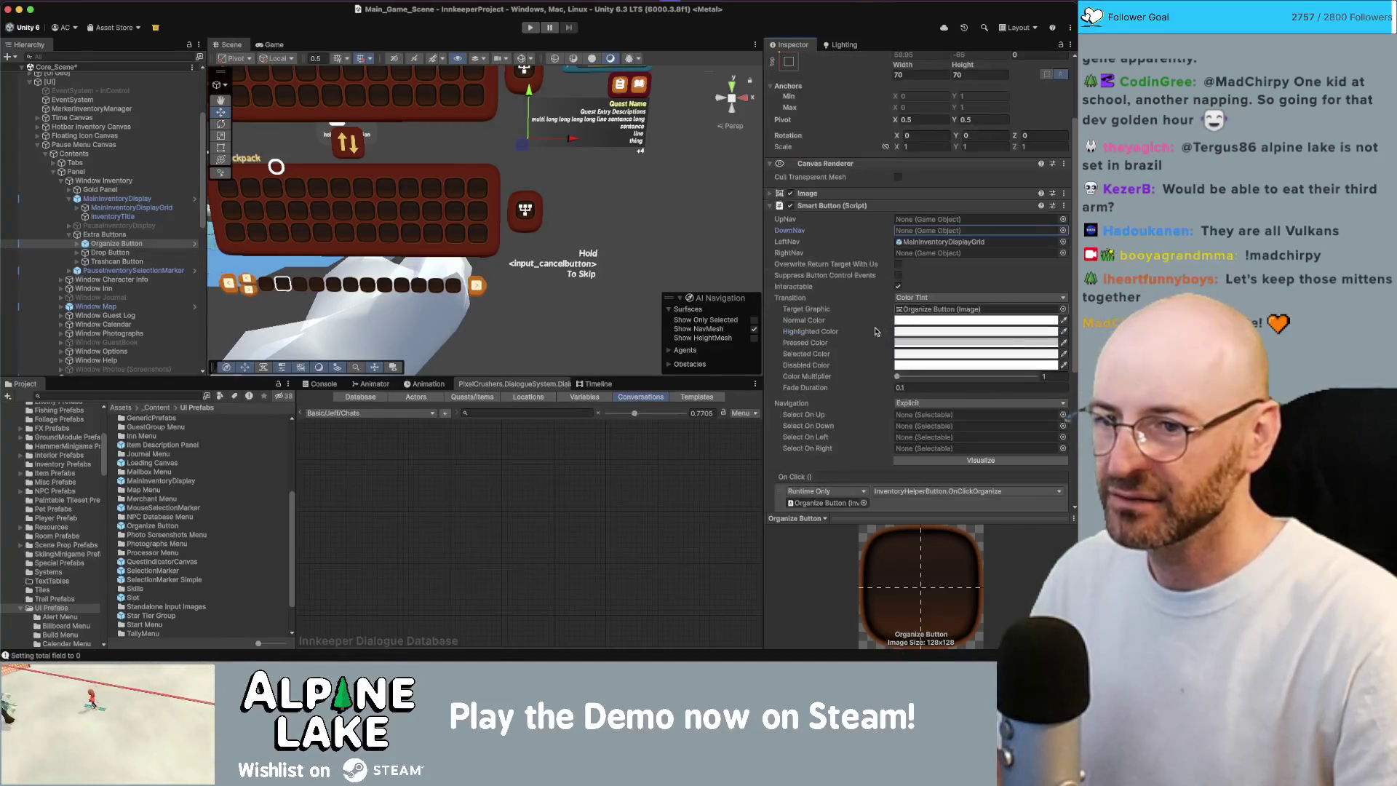
left_click(114, 253)
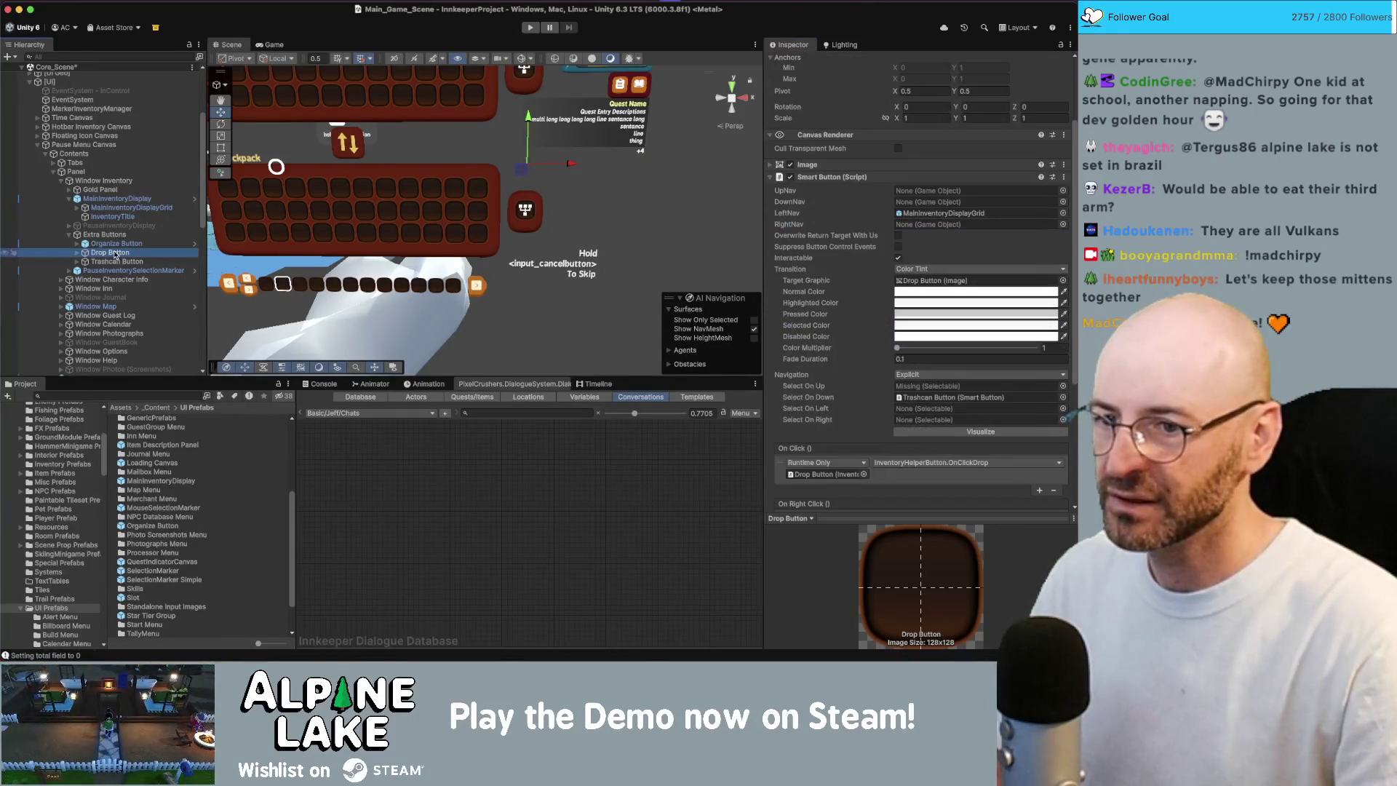
left_click(116, 244)
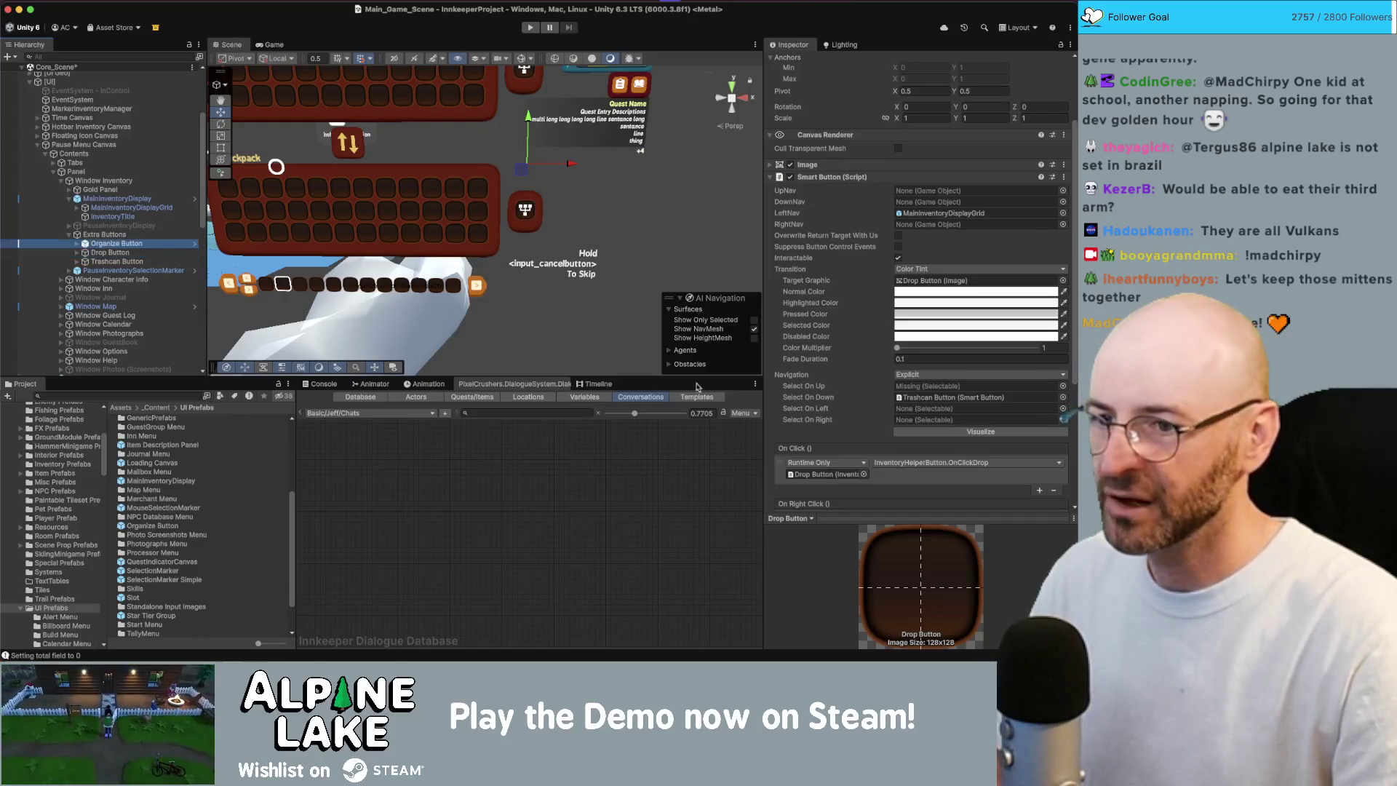
left_click_drag(897, 387, 913, 387)
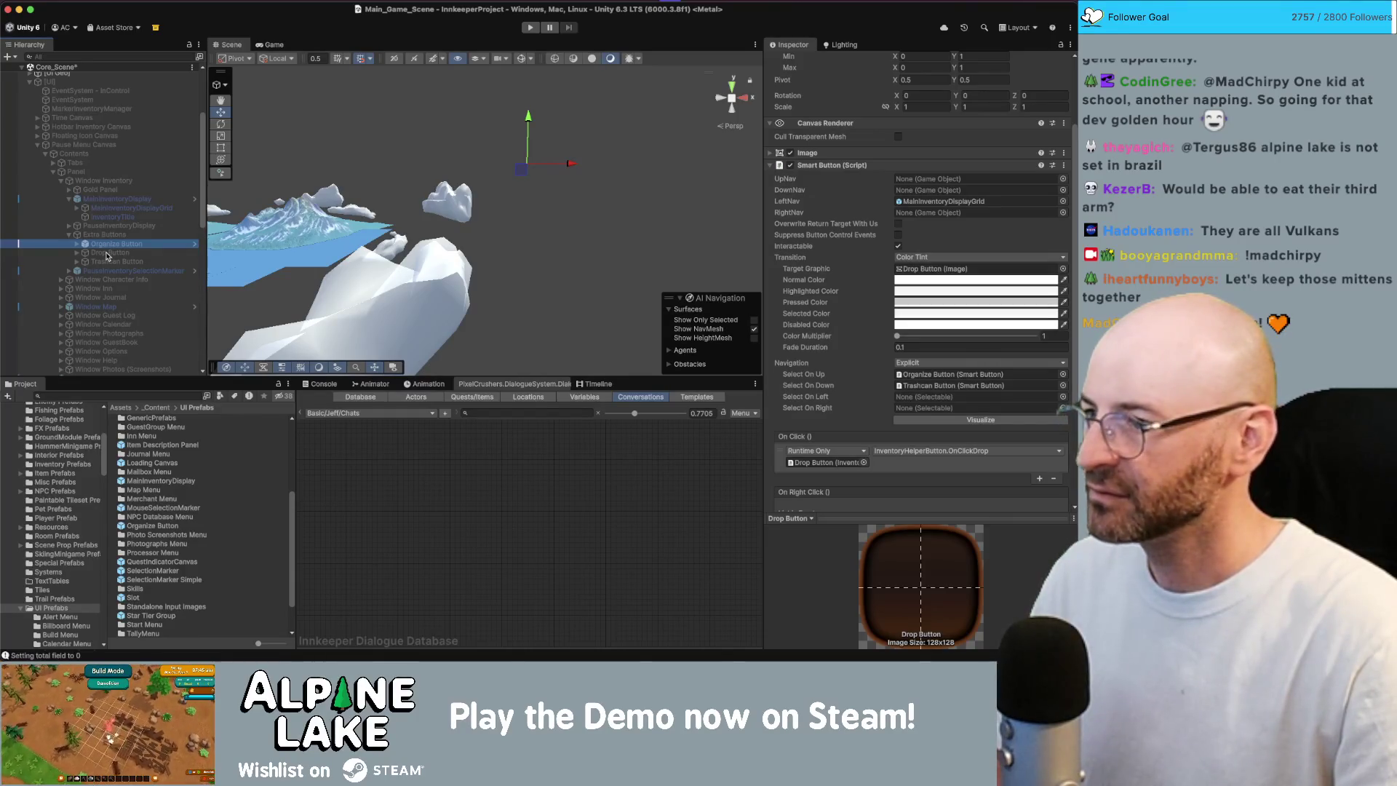
left_click_drag(107, 254, 489, 325)
left_click_drag(920, 404, 916, 391)
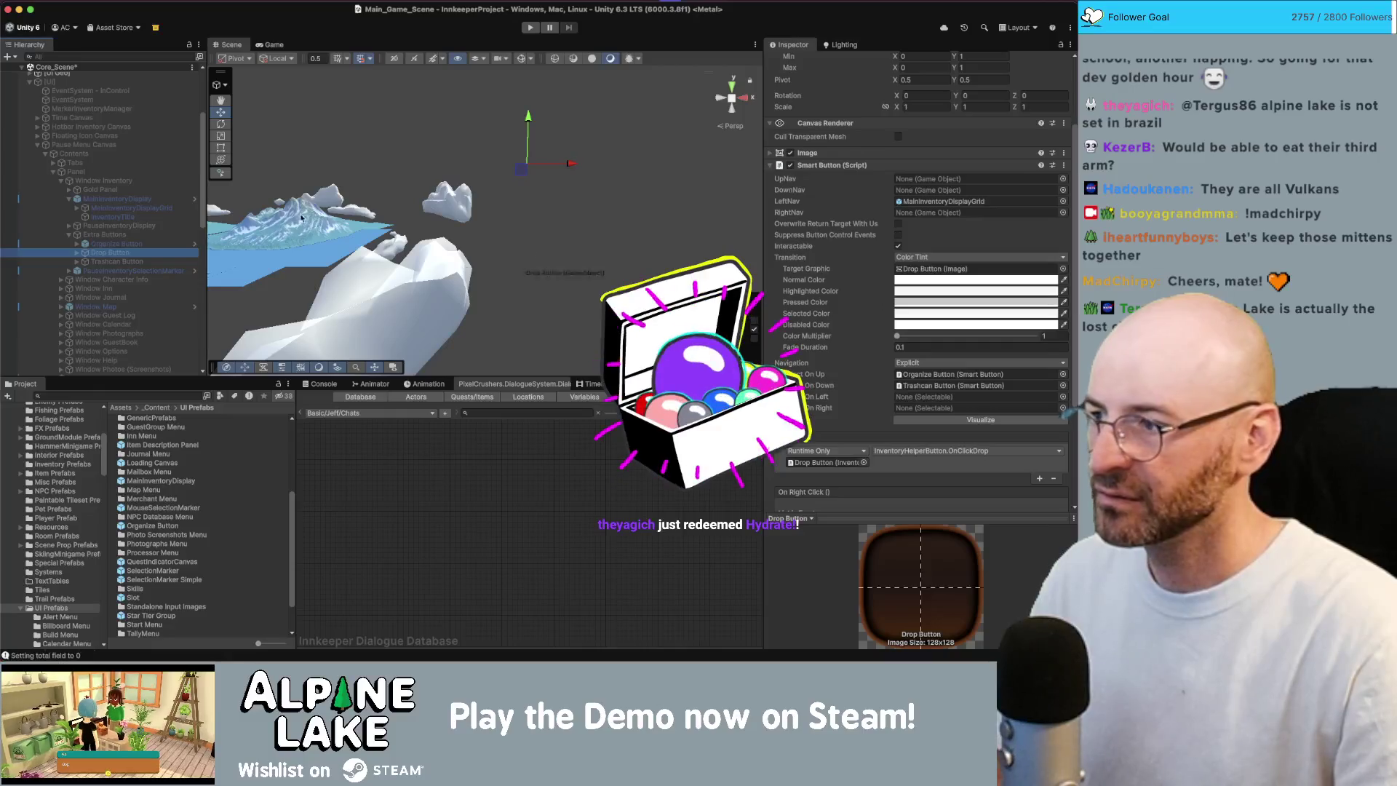
- Make Drop Button the Organize Button's Select On Down target and verify the Drop Button's links
left_click(111, 244)
left_click_drag(113, 253, 914, 417)
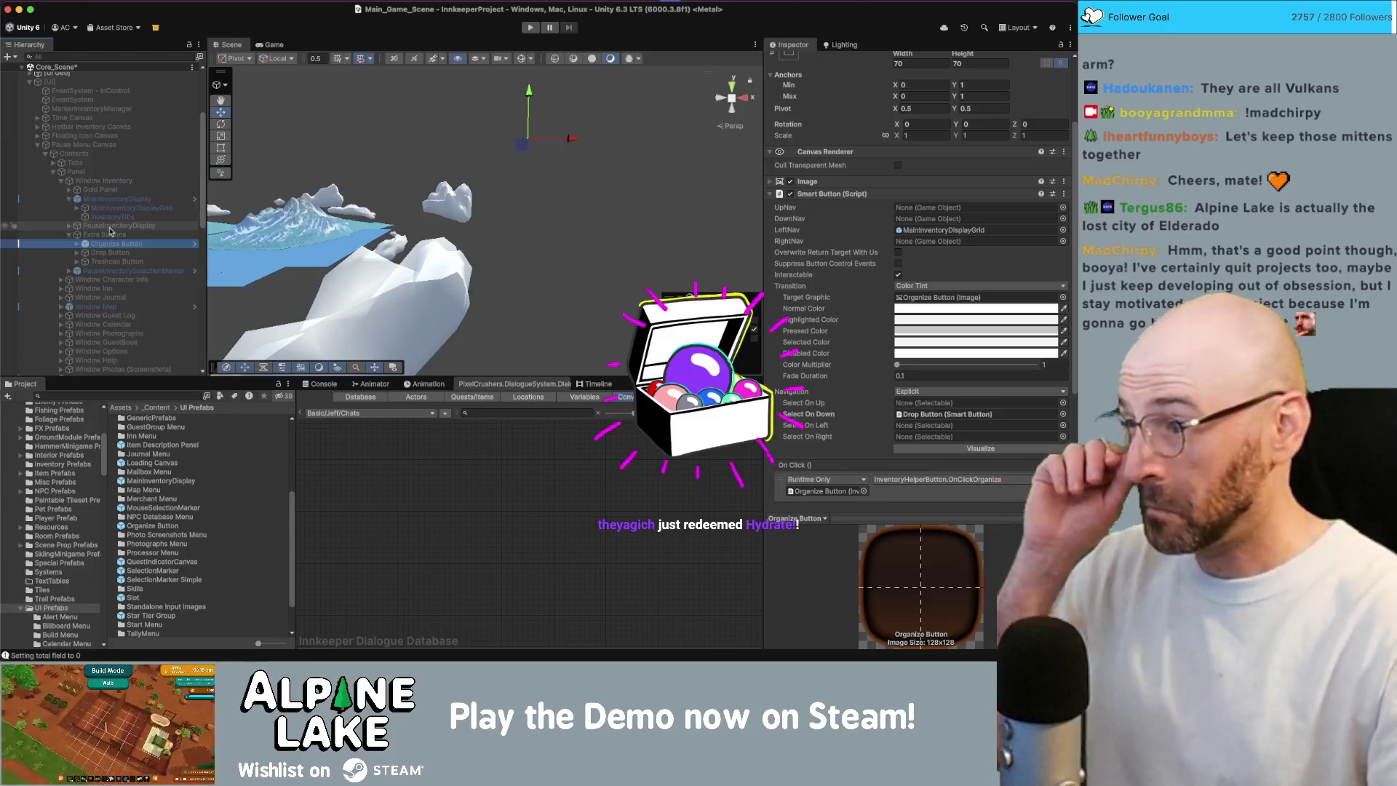
left_click(103, 252)
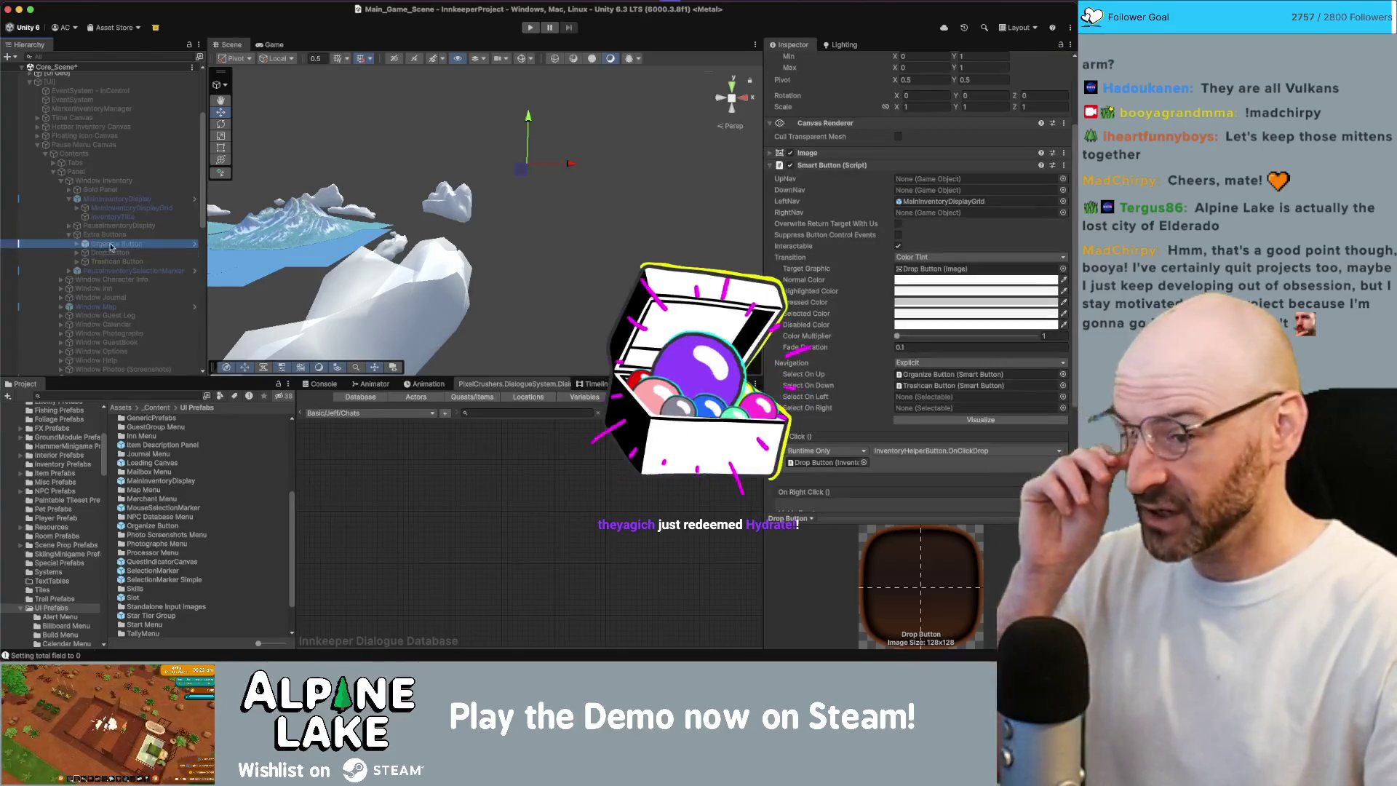
left_click(919, 375)
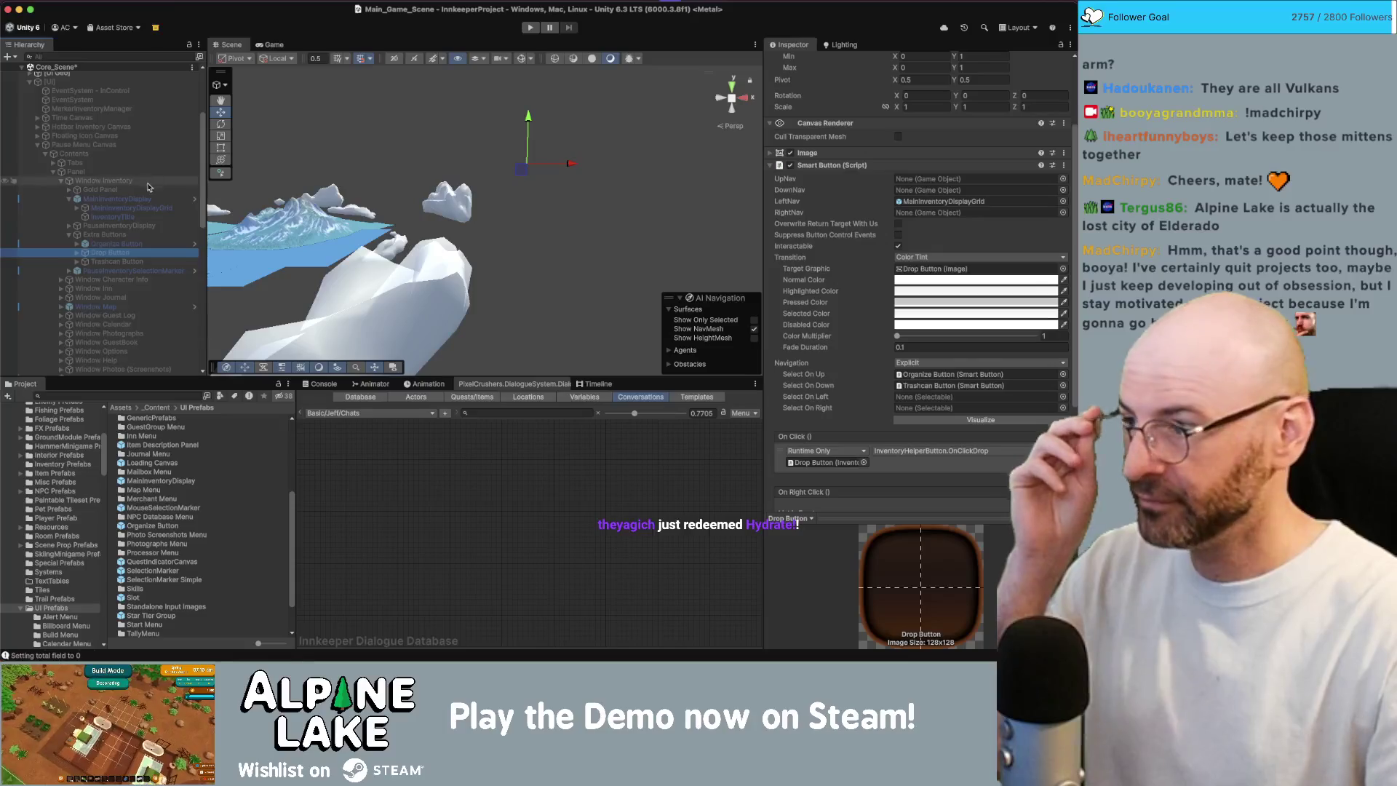
scroll(111, 267, "down", 5)
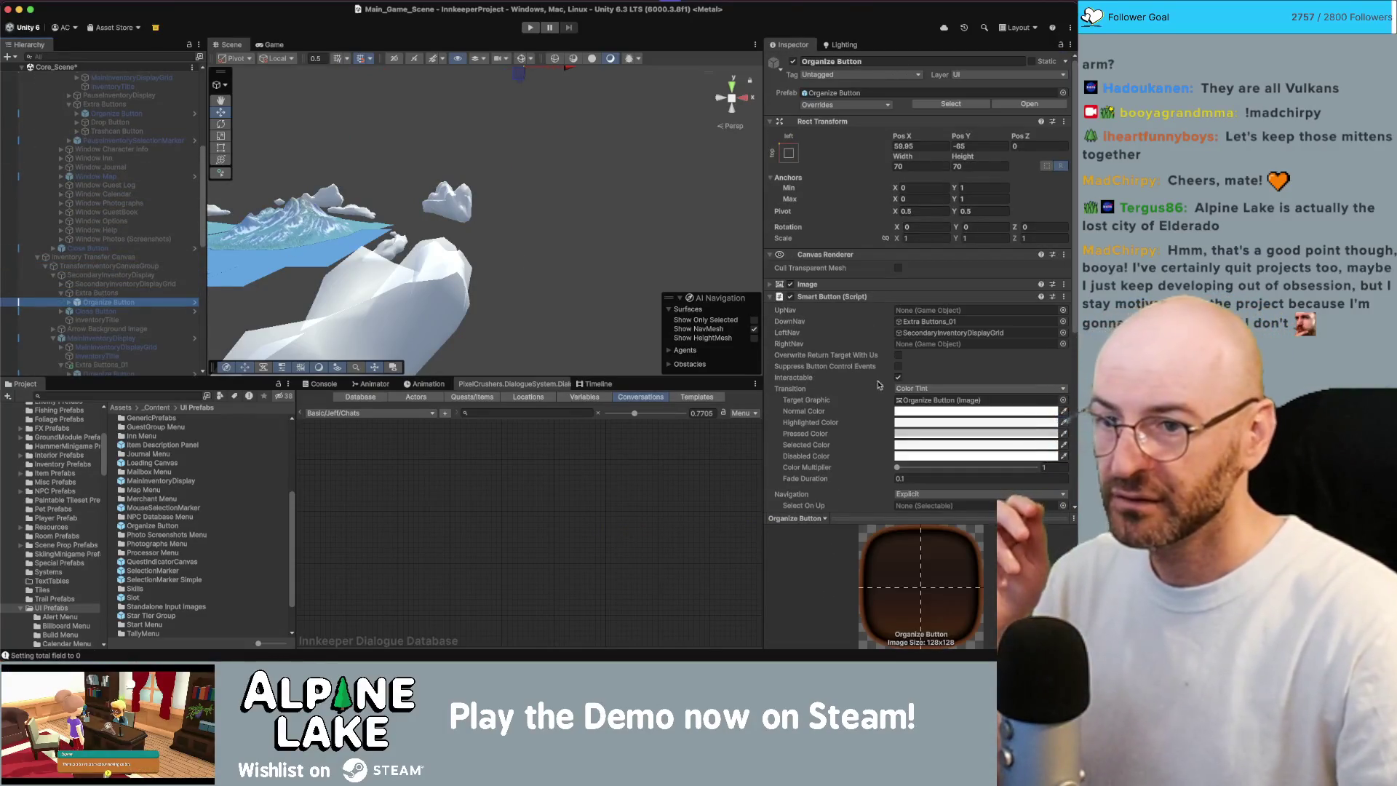
- Point the Extra Buttons_01 Organize Button's LeftNav at MainInventoryDisplayGrid and set DownNav to None
scroll(917, 291, "down", 10)
scroll(165, 314, "down", 2)
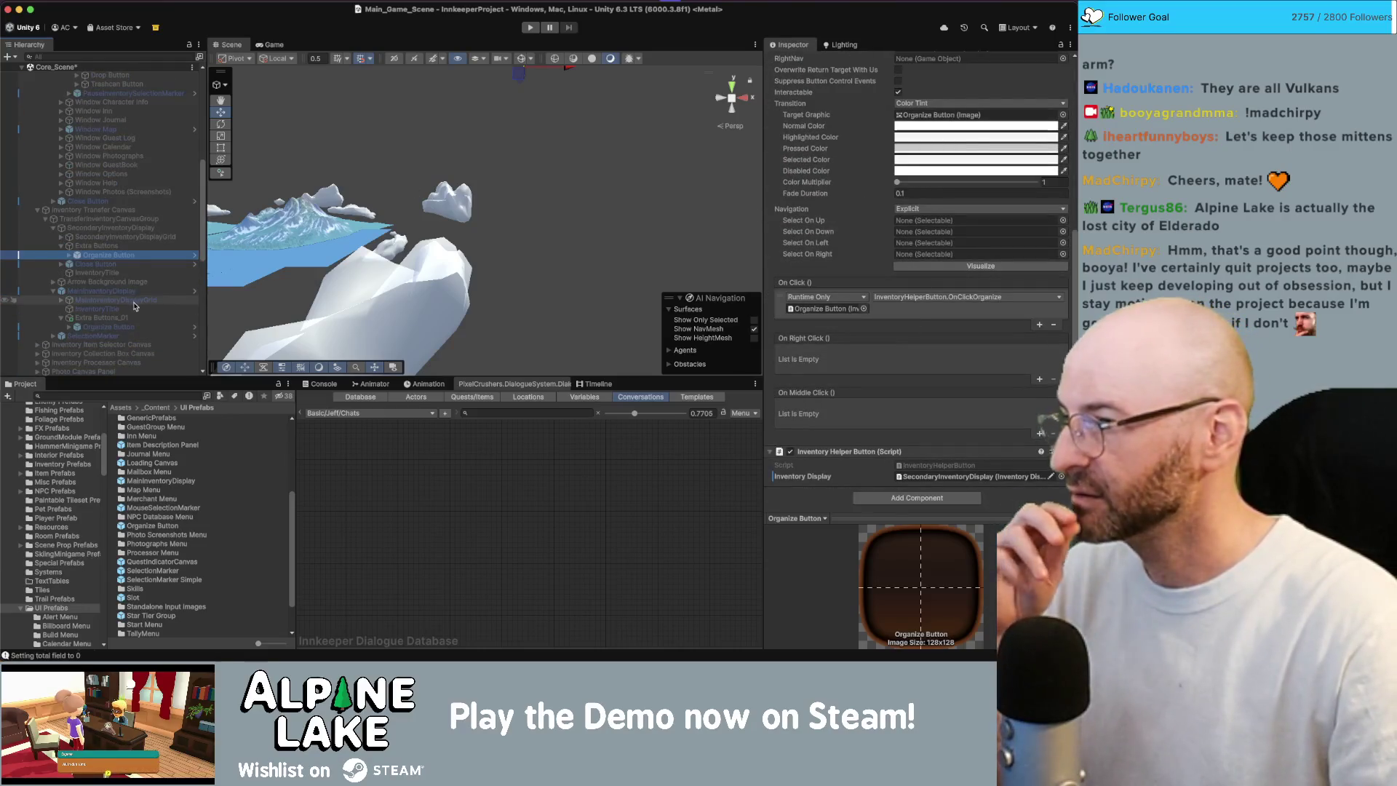
left_click(122, 325)
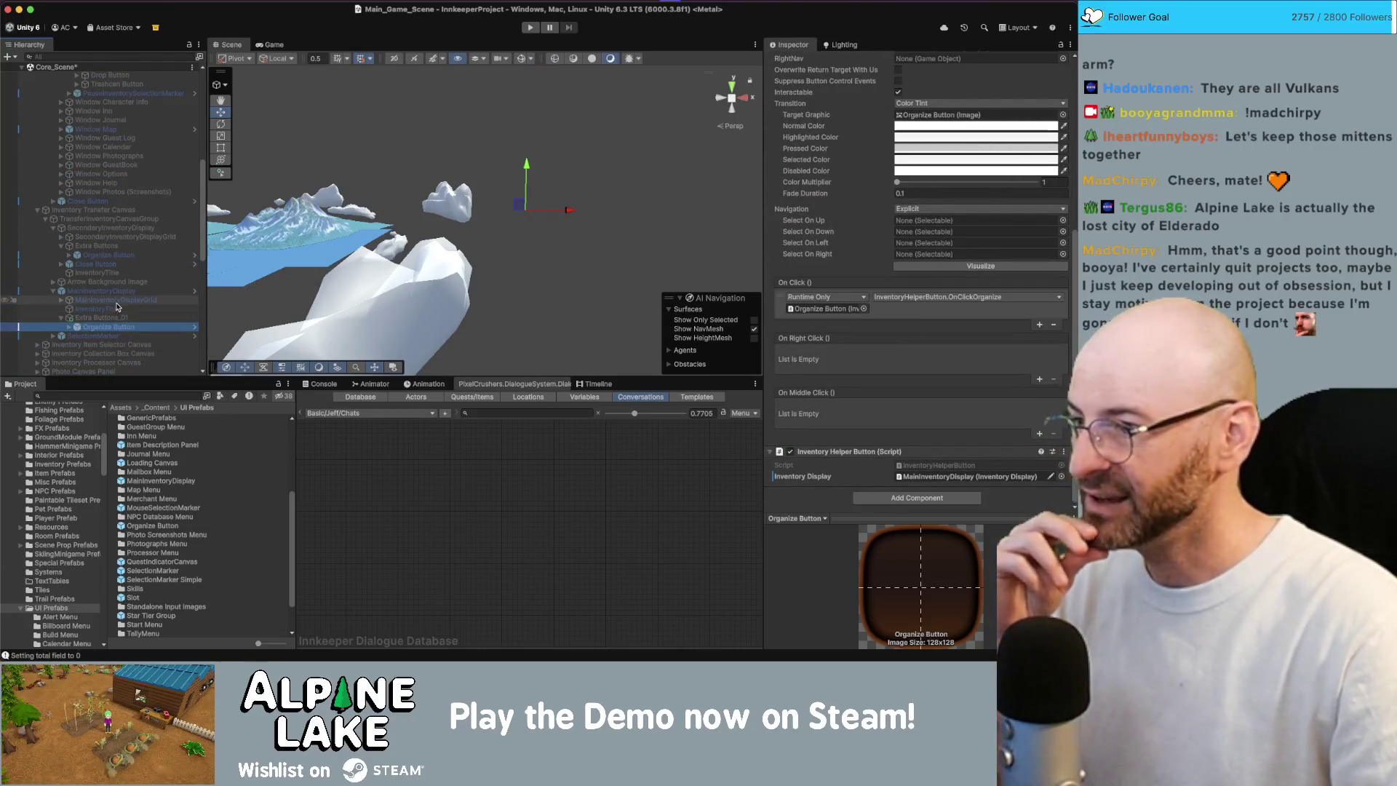
scroll(888, 196, "up", 8)
scroll(889, 211, "up", 2)
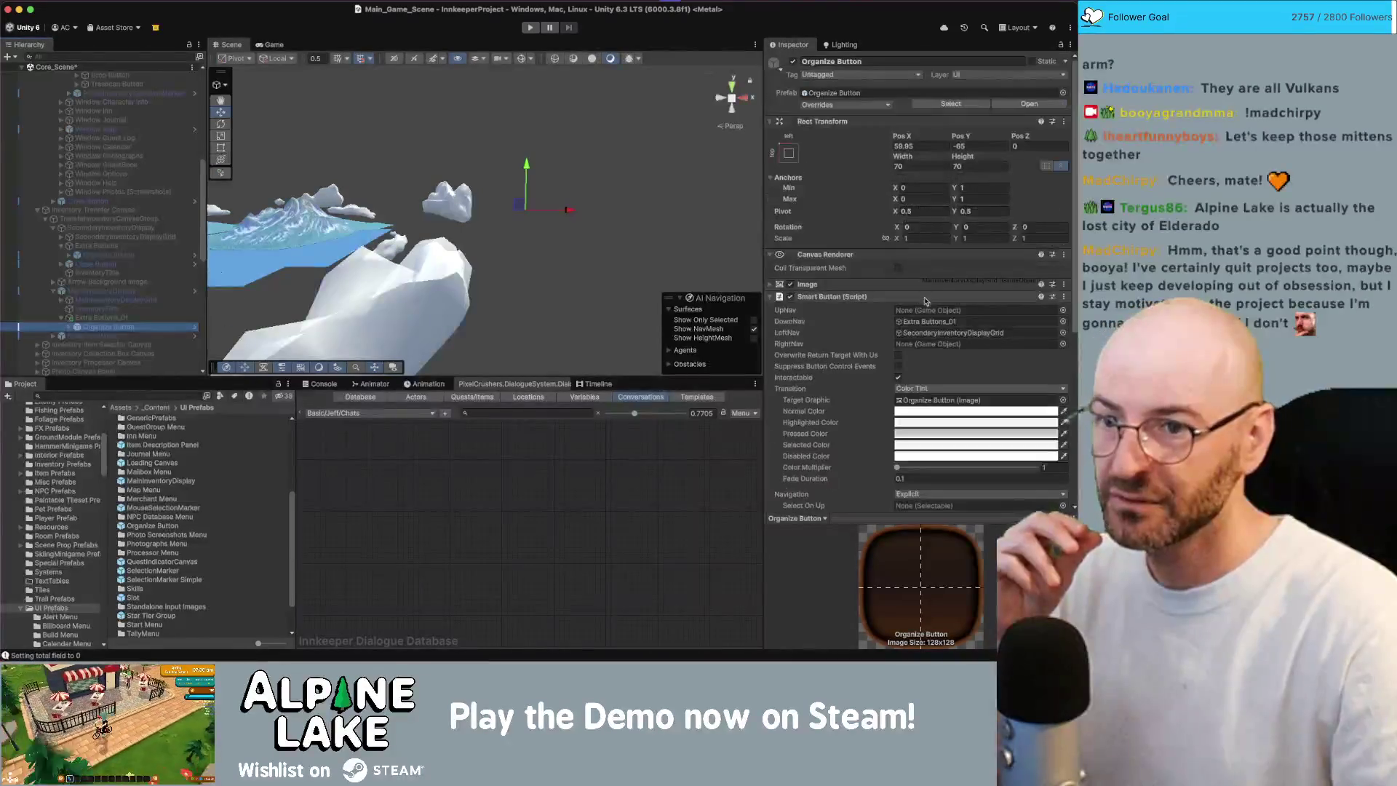
left_click(921, 331)
left_click_drag(921, 332, 921, 334)
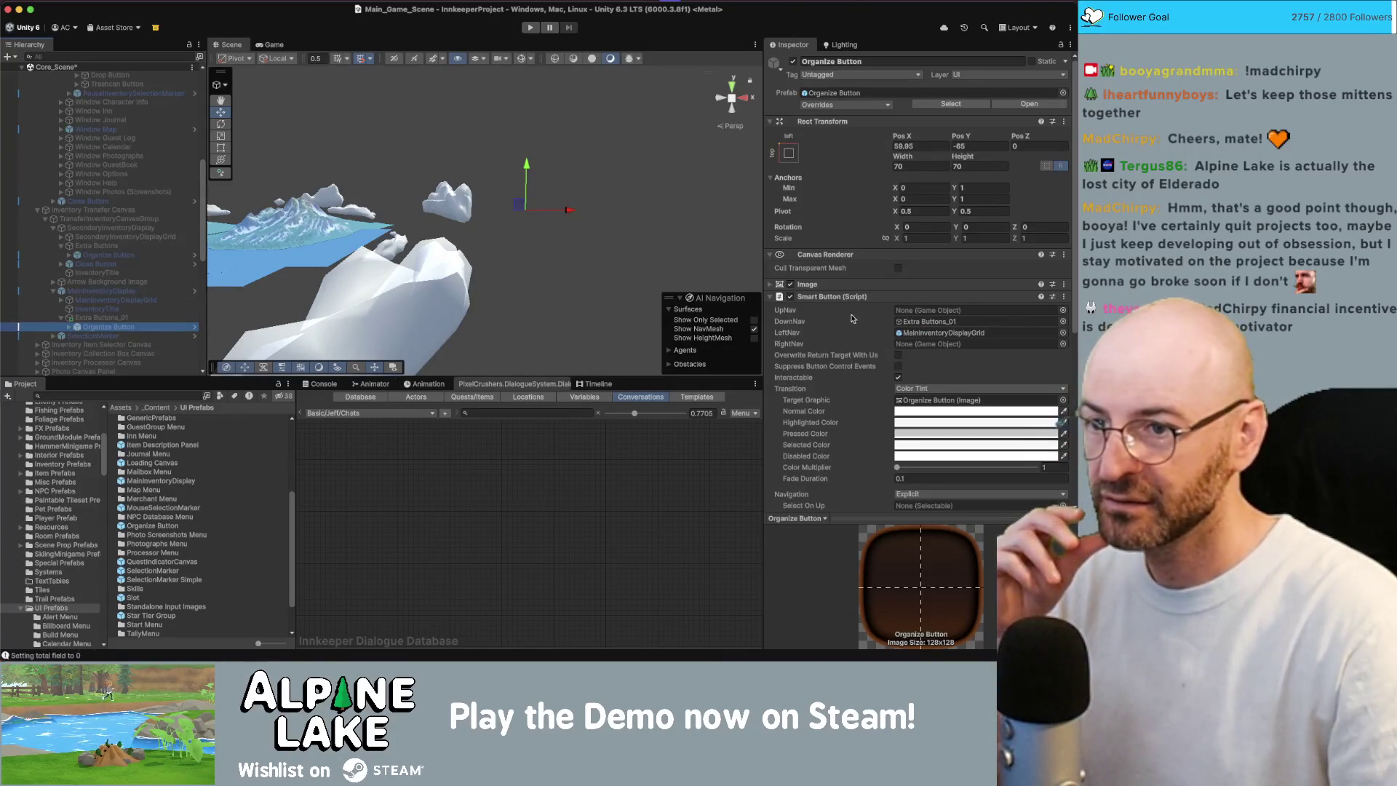
left_click(1063, 320)
type("e")
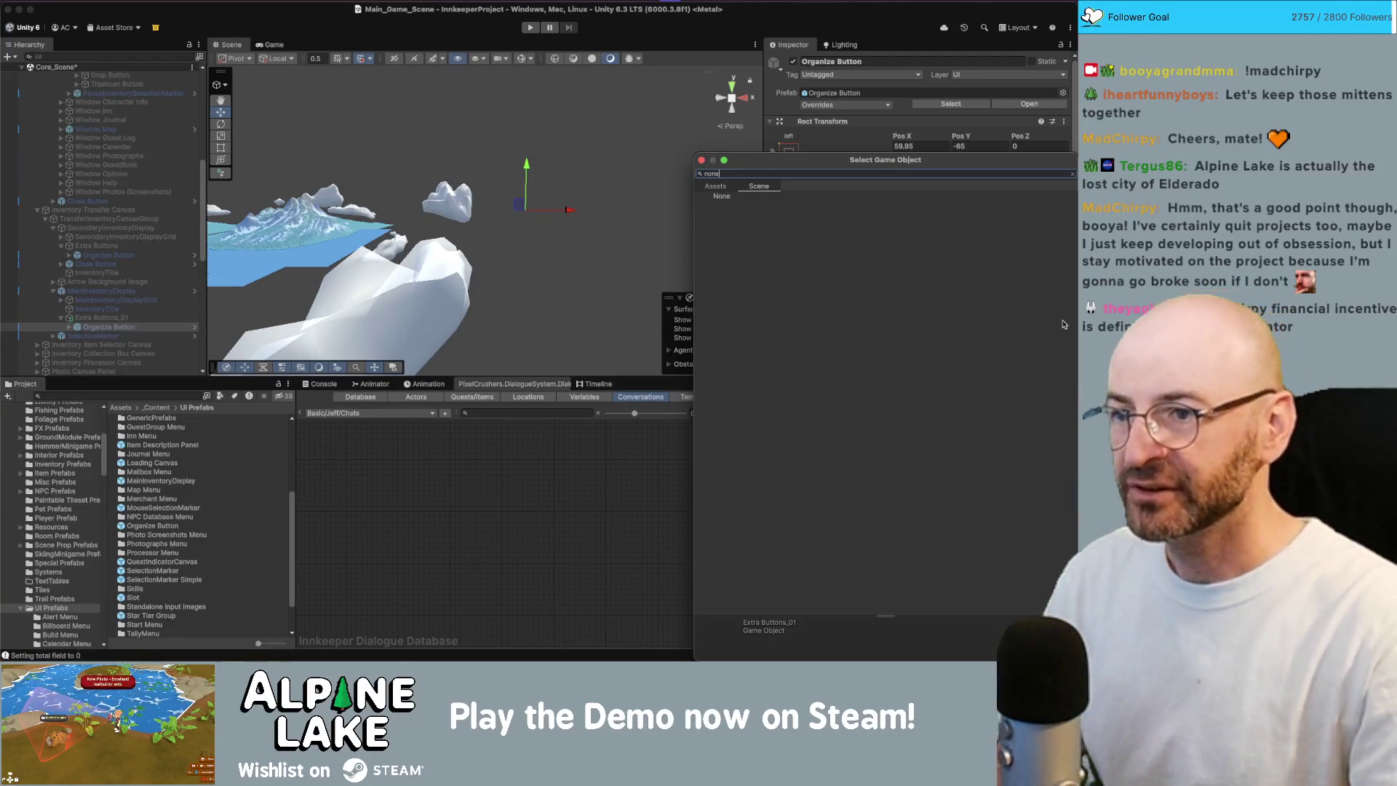
key("Return")
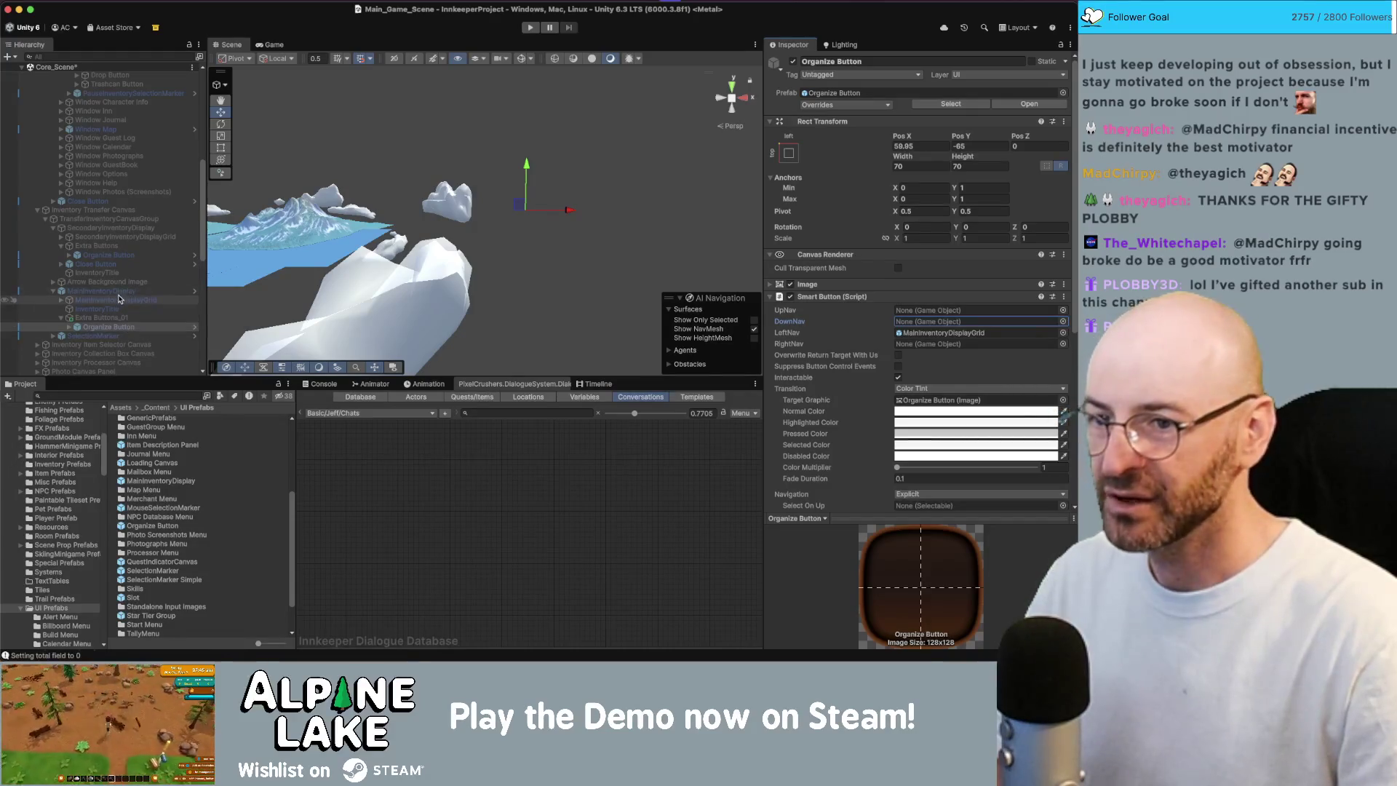
- Assign Extra Buttons as the Organize Button's UpNav target
mouse_move(108, 255)
left_mouse_down()
mouse_move(956, 334)
mouse_move(944, 318)
mouse_move(286, 262)
left_mouse_up()
left_click_drag(154, 251, 914, 312)
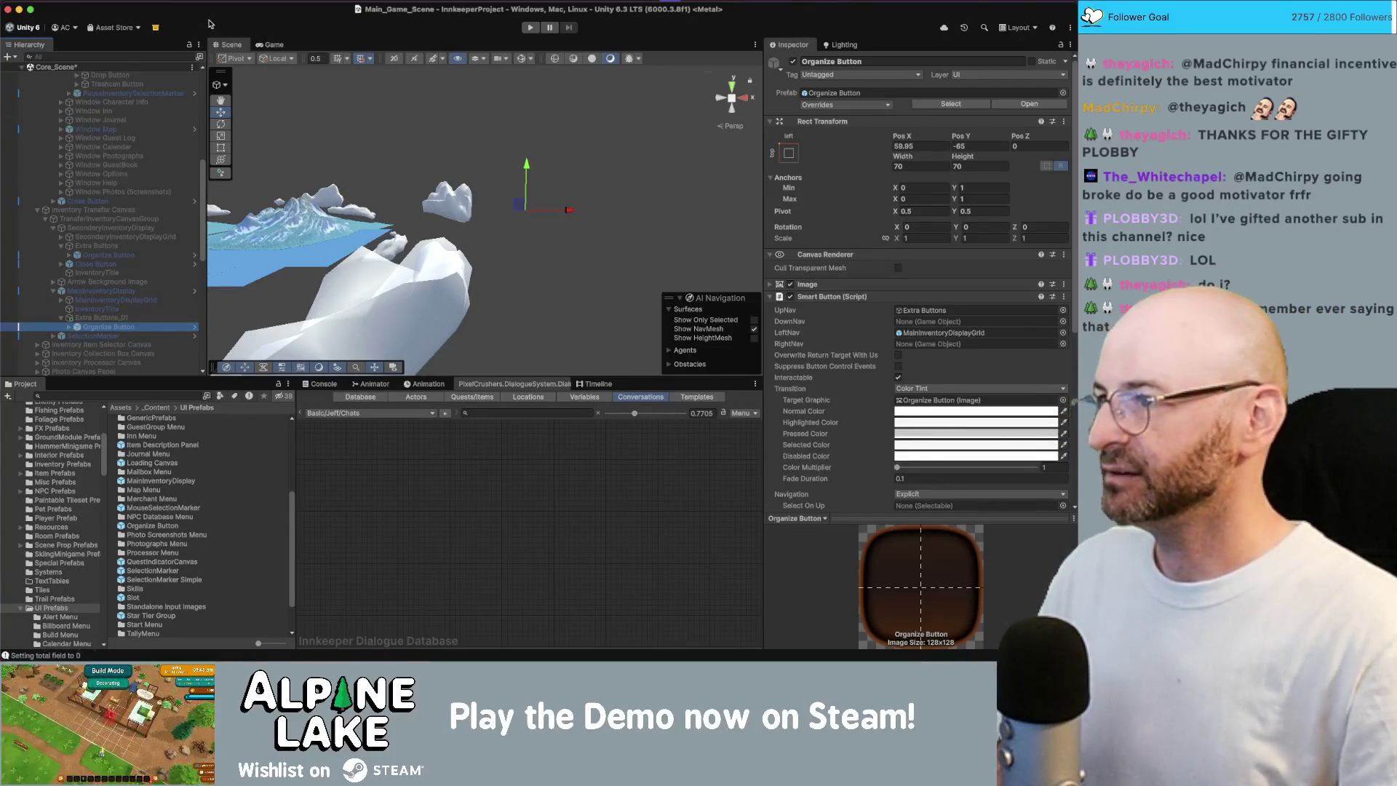
left_click_drag(349, 149, 457, 197)
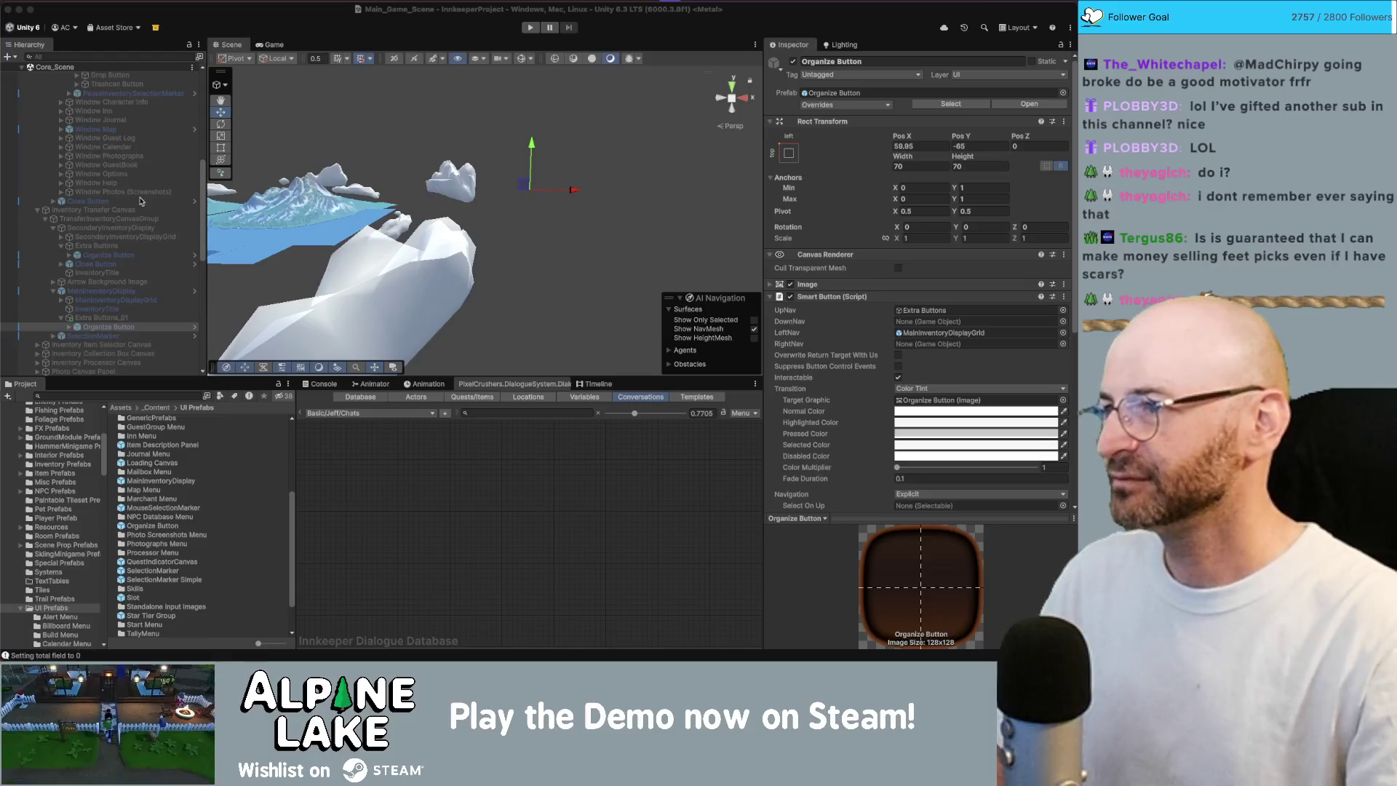
- Select the Inventory Transfer Canvas and bring up the Current Bugs note in Obsidian
scroll(143, 166, "up", 10)
left_click(134, 265)
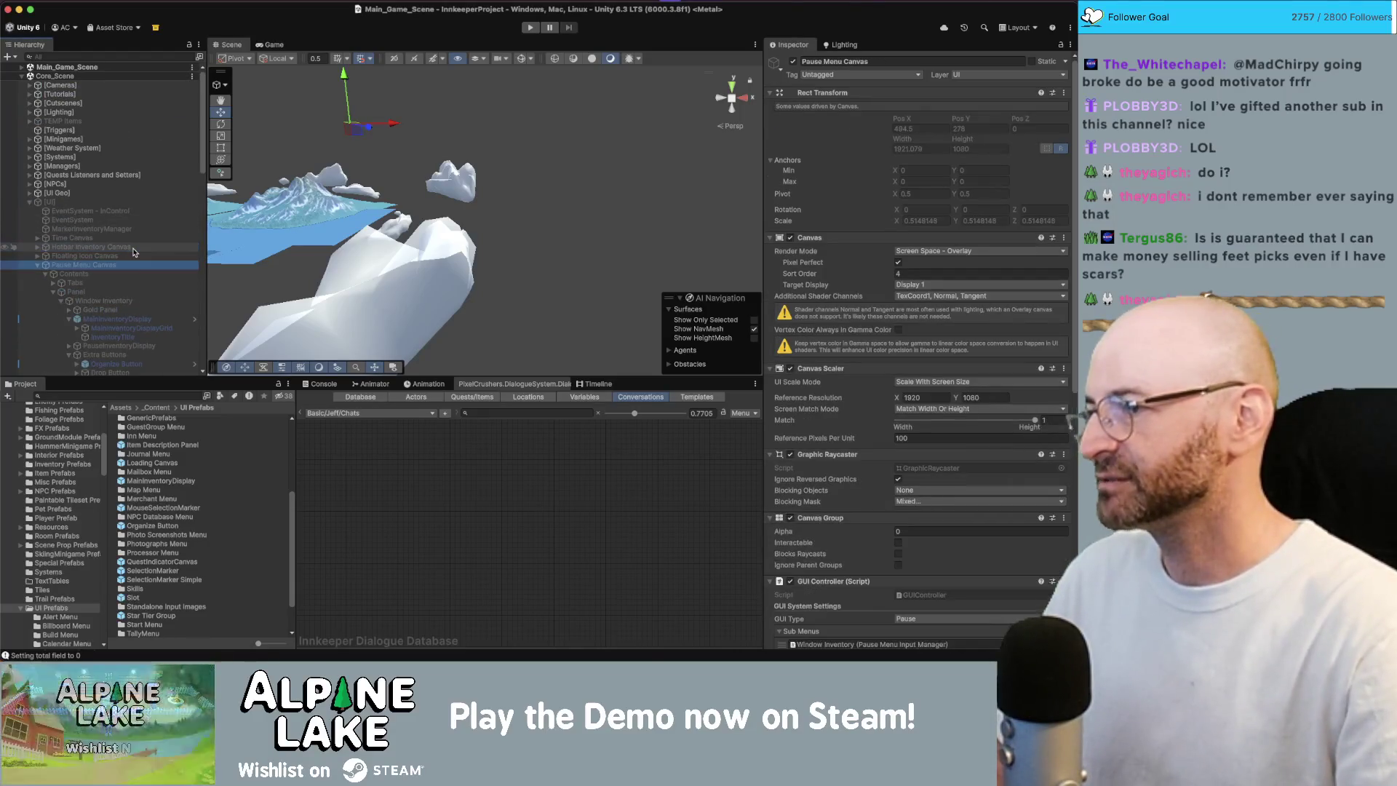
key("Left")
key("Down")
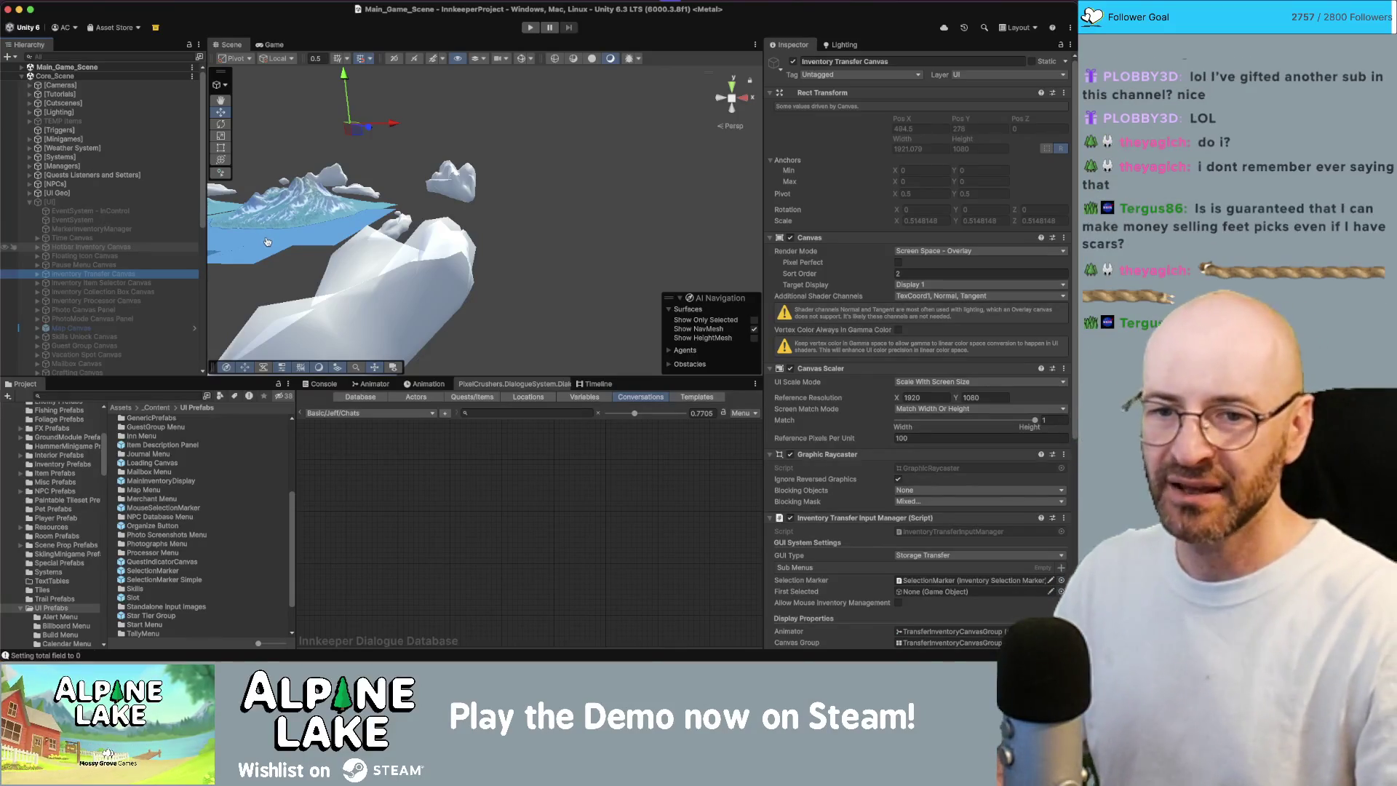
key("super+Tab")
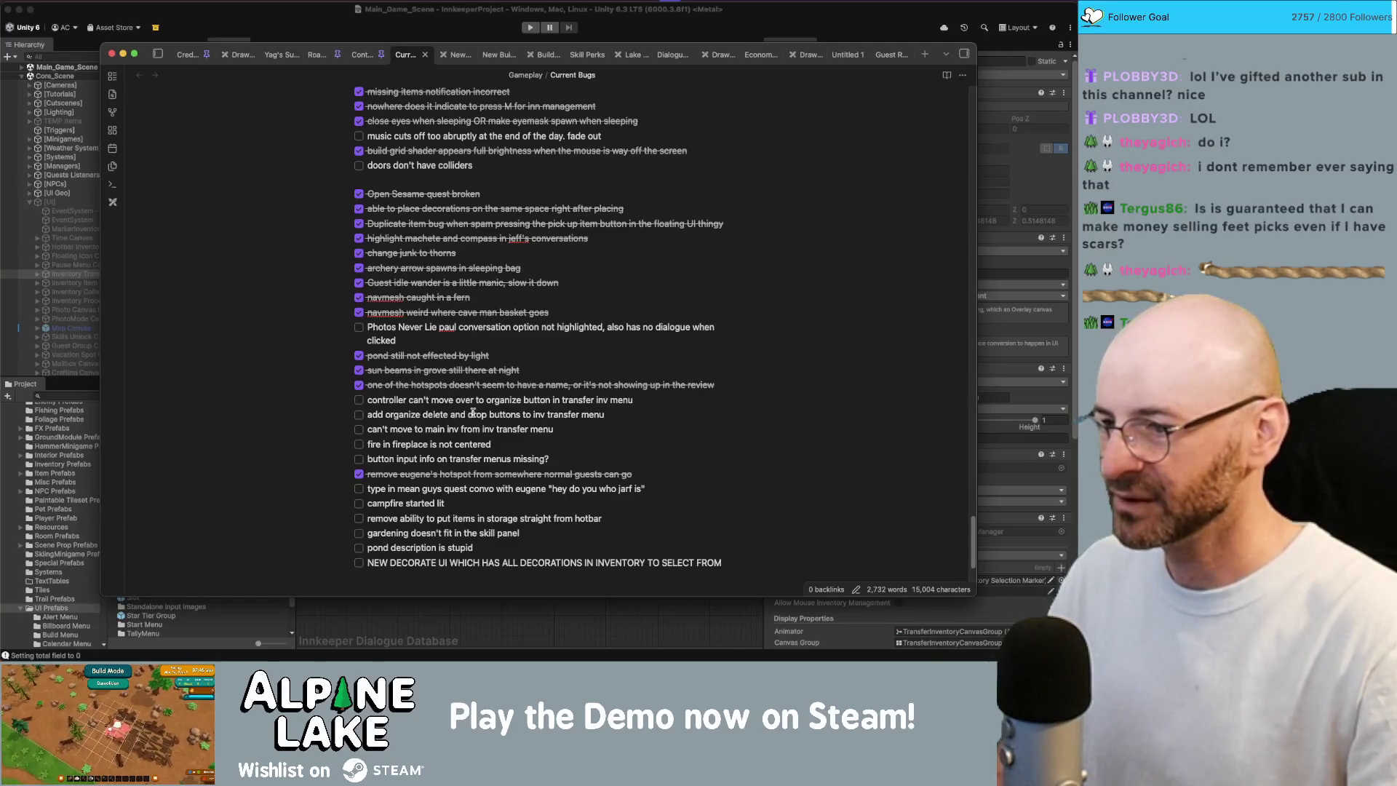
- Check off the organize/delete/drop, controller organize button, and can't-move-to-main-inv bugs, then return to Unity
left_click(359, 414)
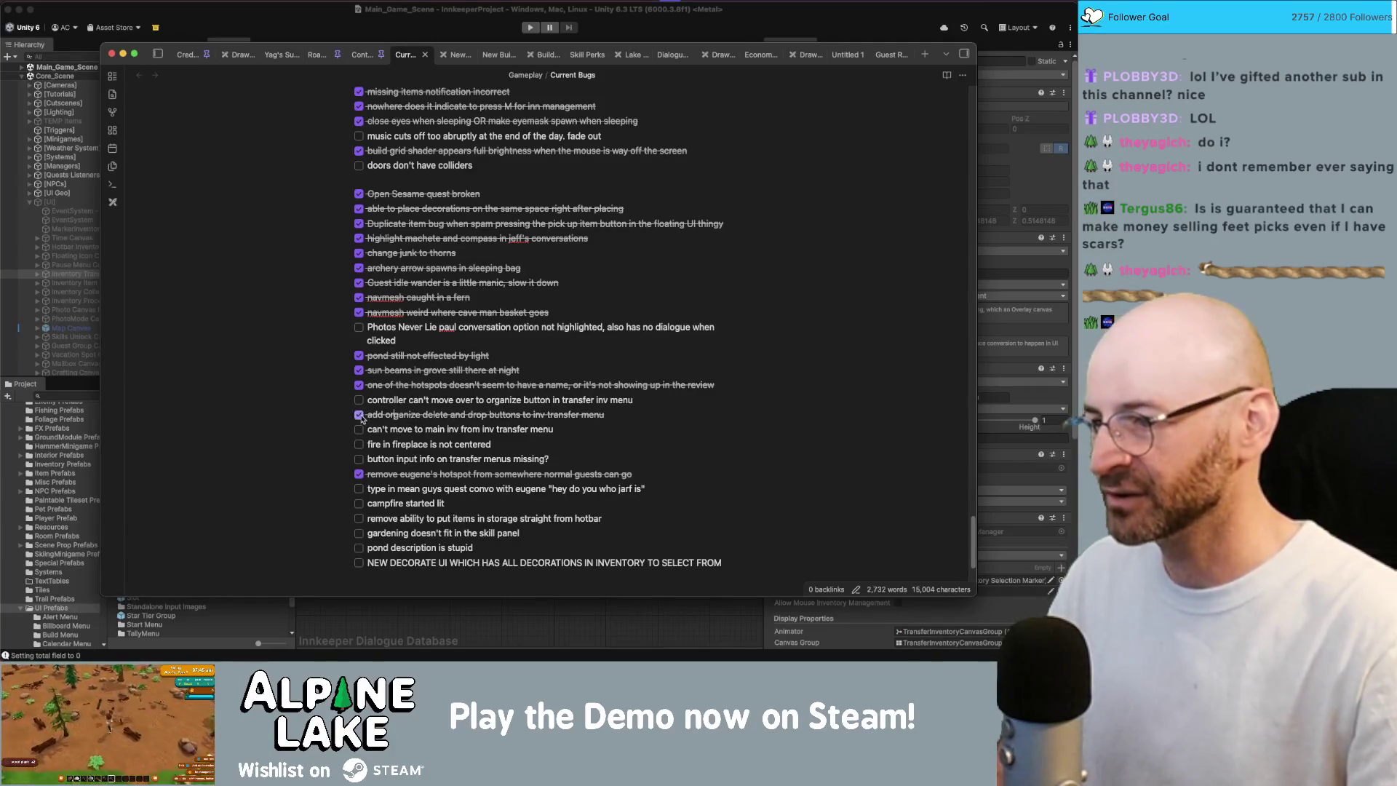
left_click(358, 400)
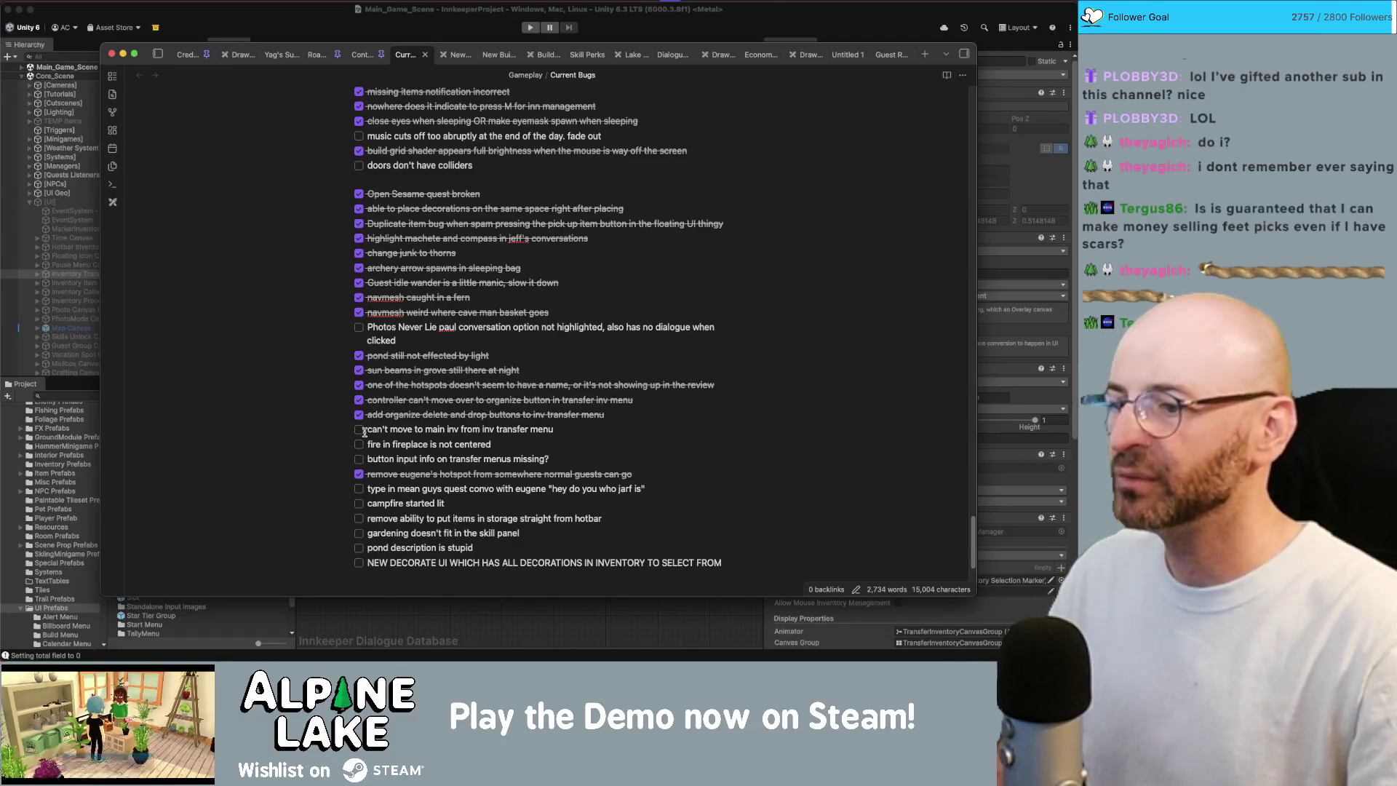
left_click(364, 432)
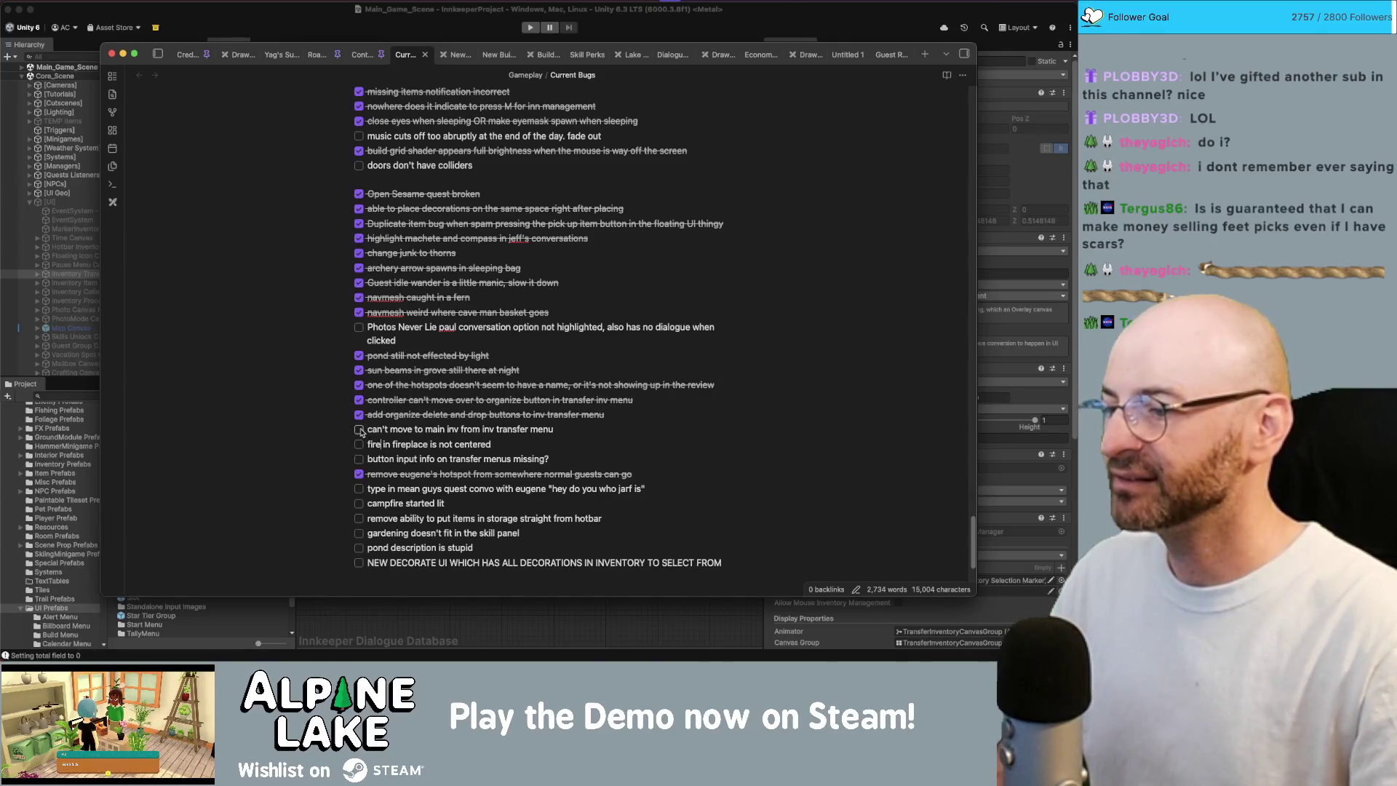
left_click(359, 430)
key("super+Tab")
left_click(126, 394)
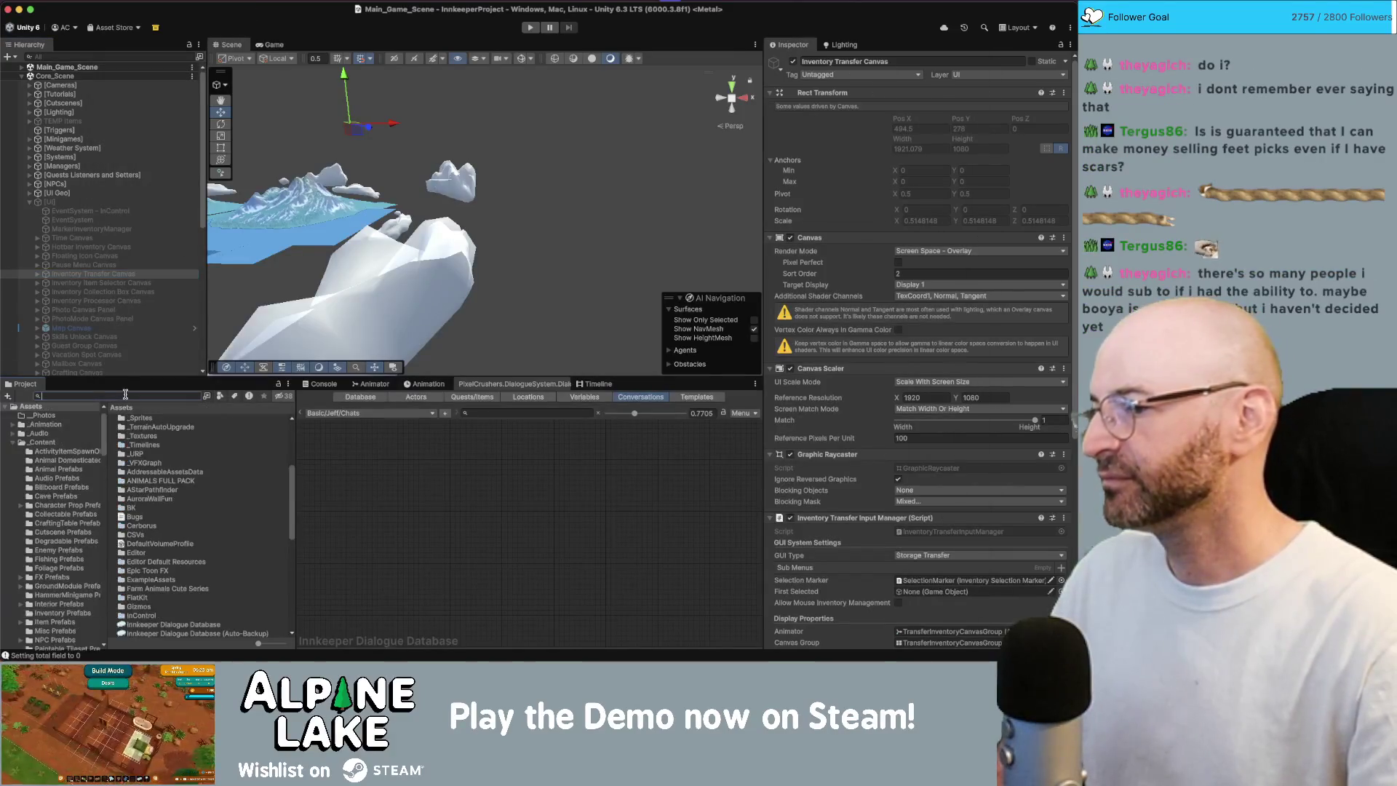
- Search 'decor fireplace', center FireplaceFX in Decor Fireplace A along X, and save the prefab
type("decor fireplace")
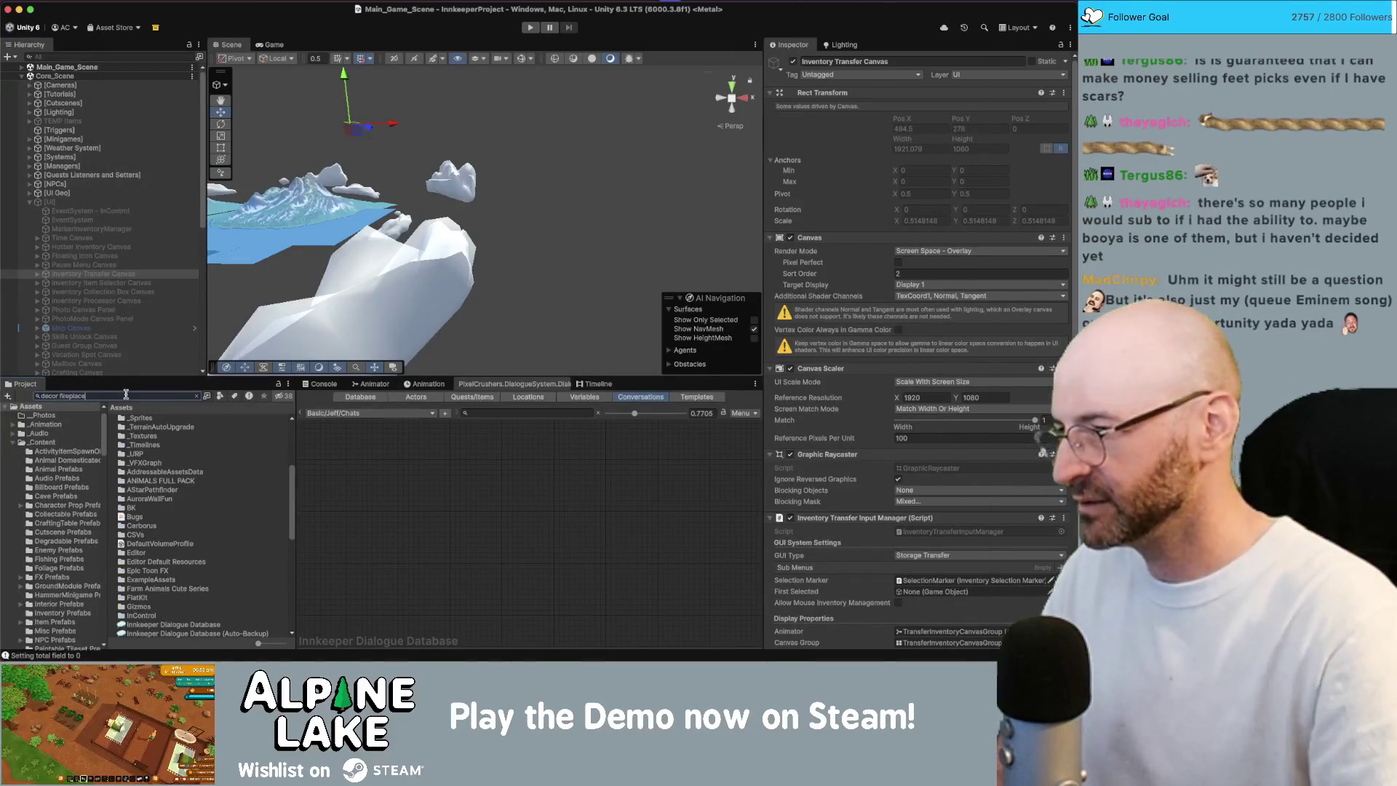
left_click(148, 428)
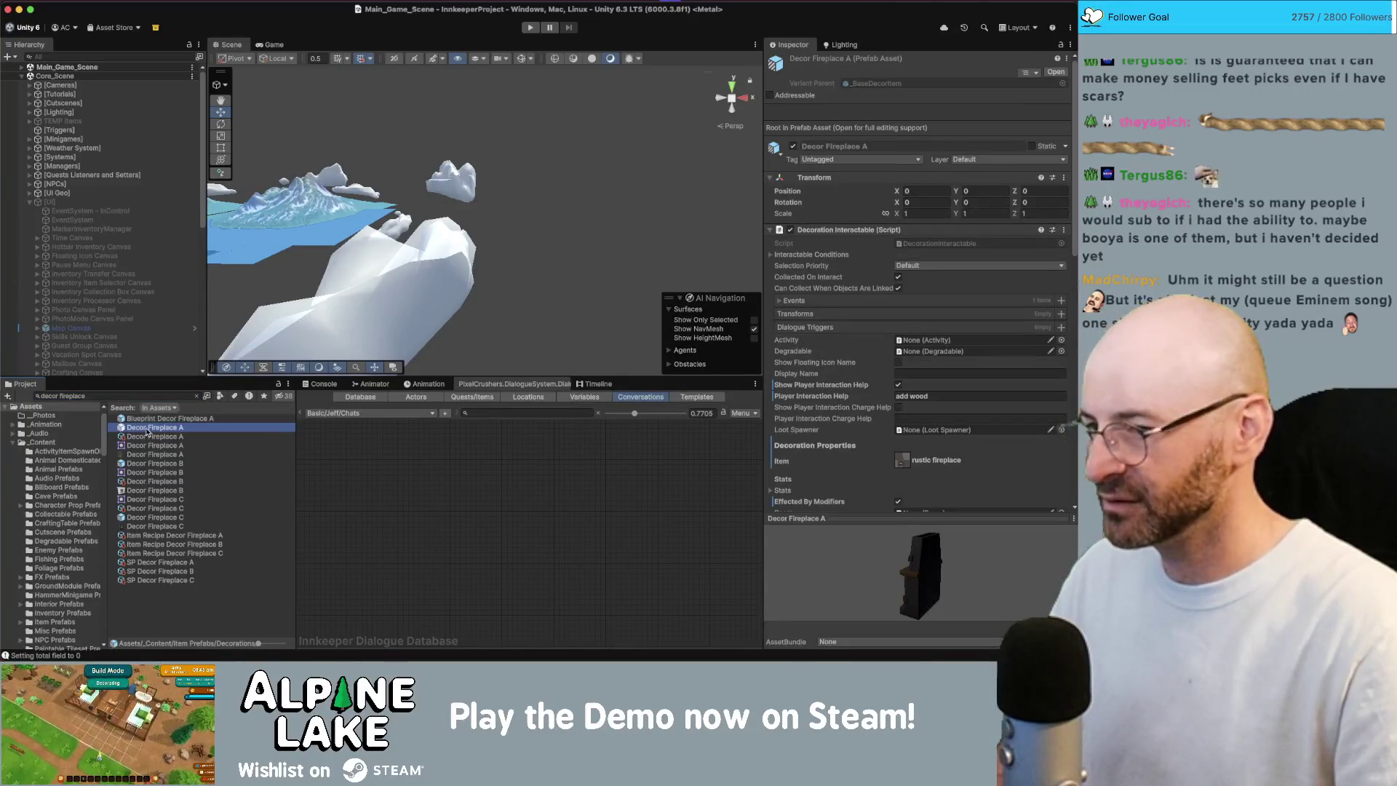
double_click(148, 429)
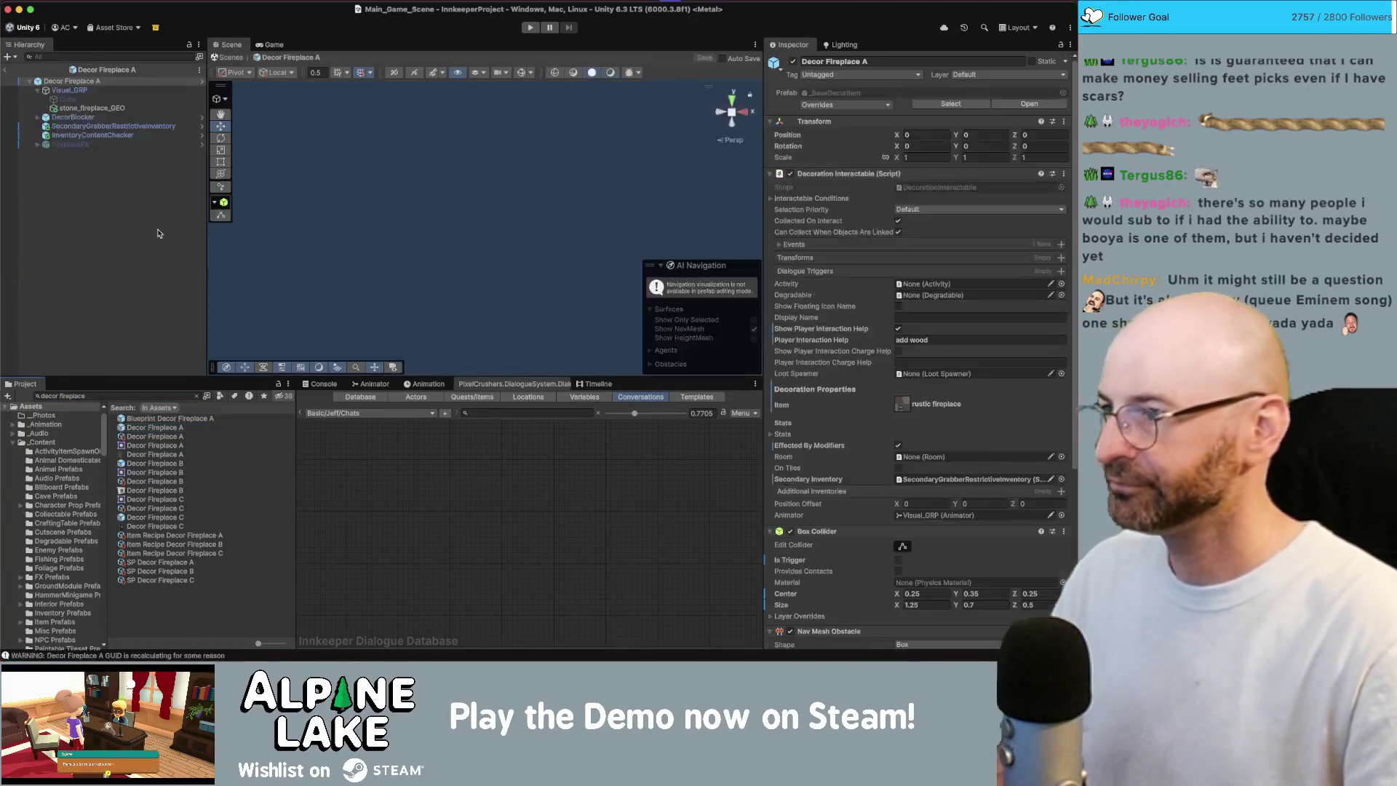
left_click(102, 146)
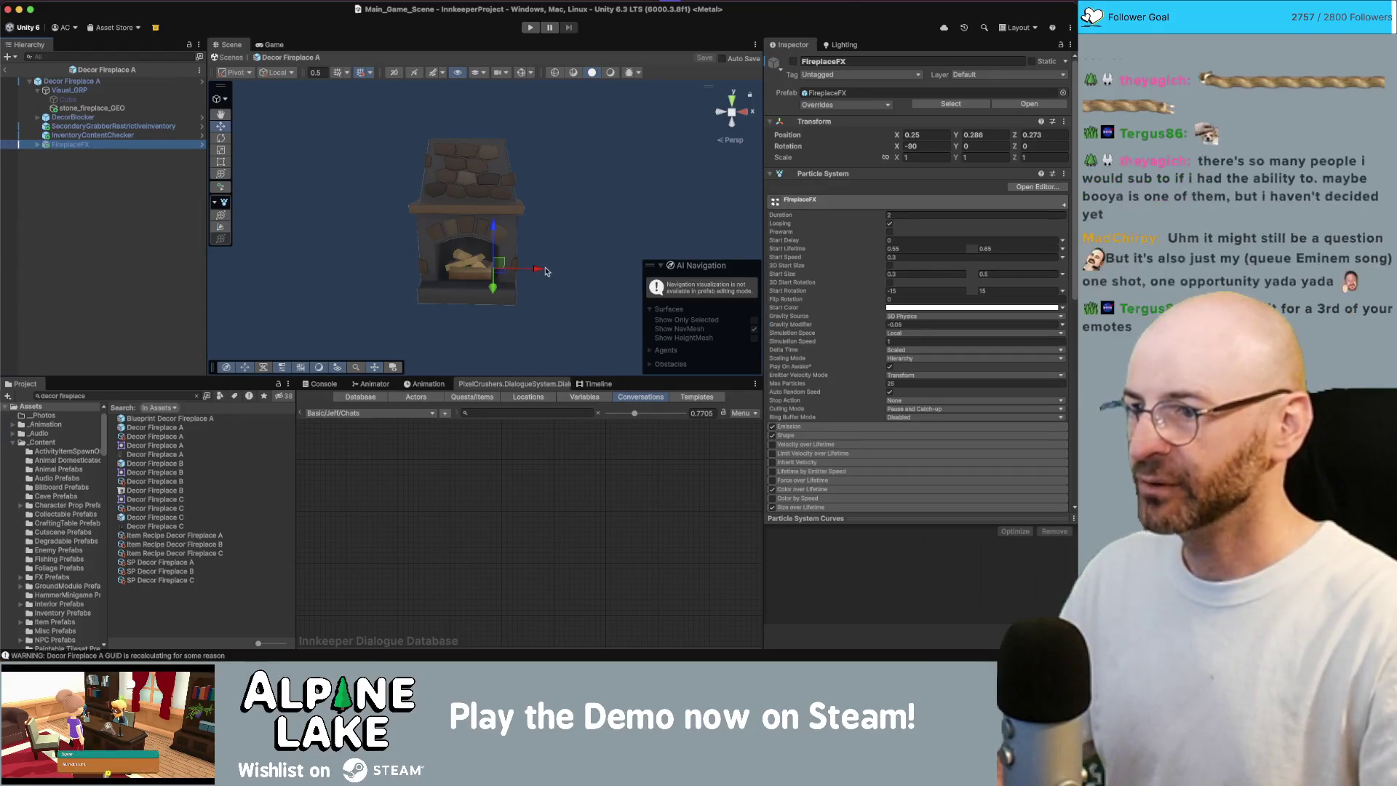
left_click_drag(539, 271, 513, 271)
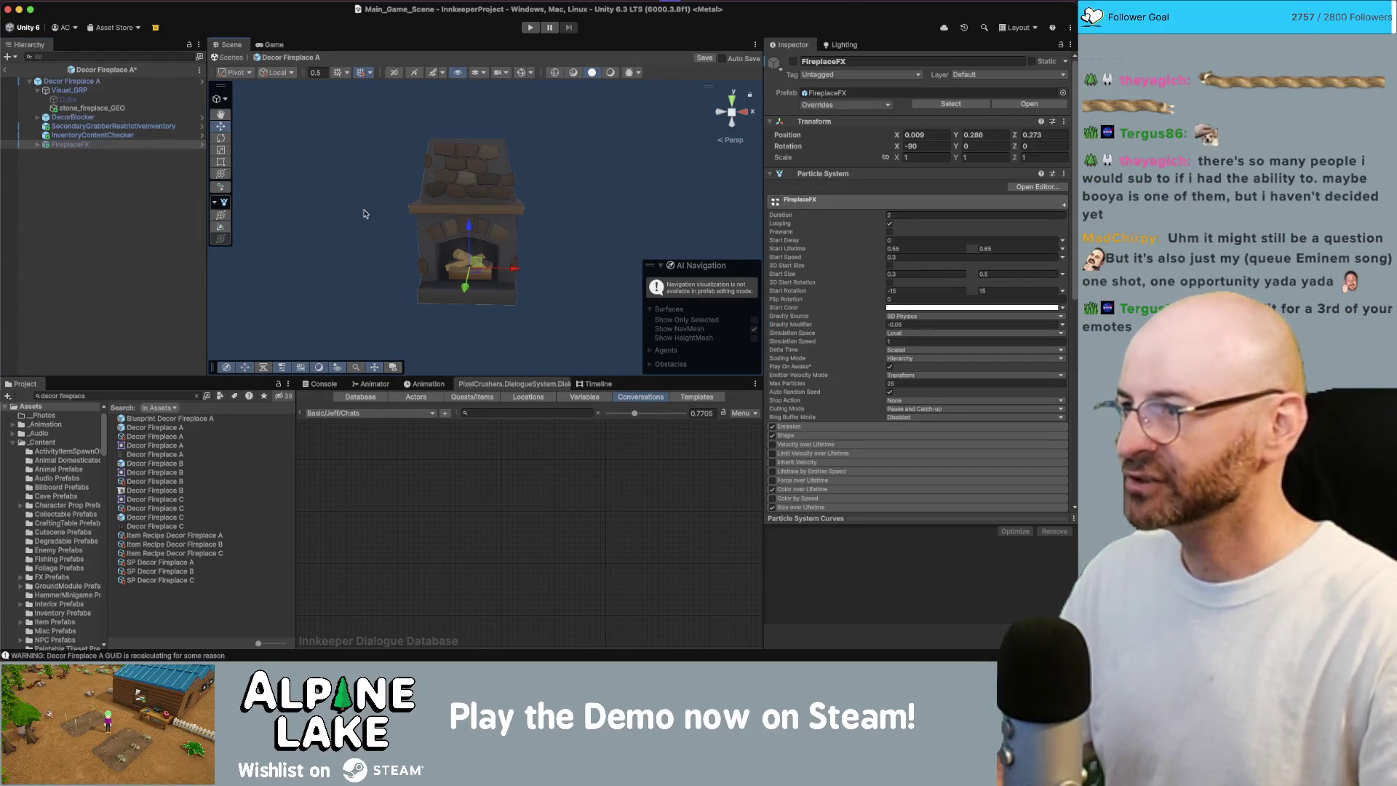
key("super+s")
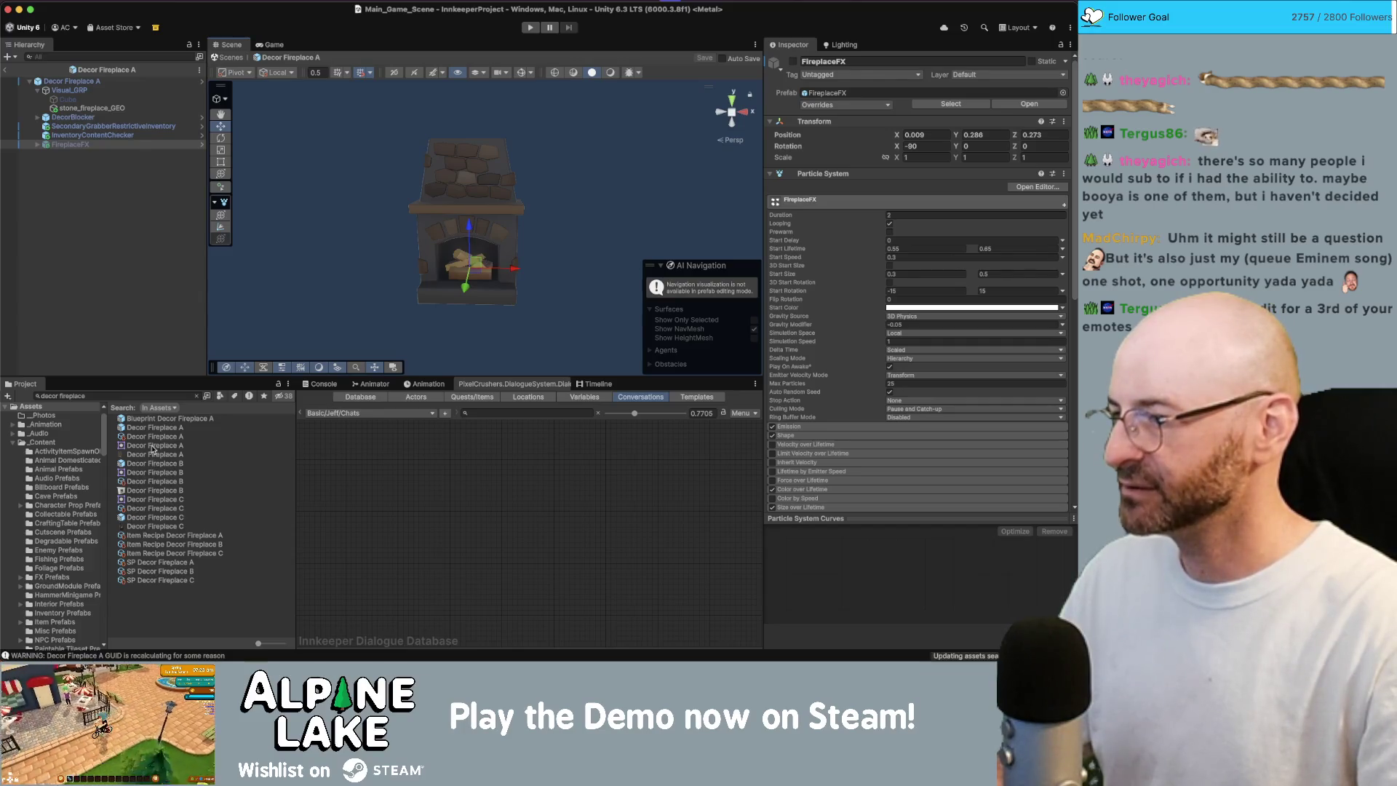
- Center FireplaceFX in Decor Fireplace B and save the prefab
double_click(148, 462)
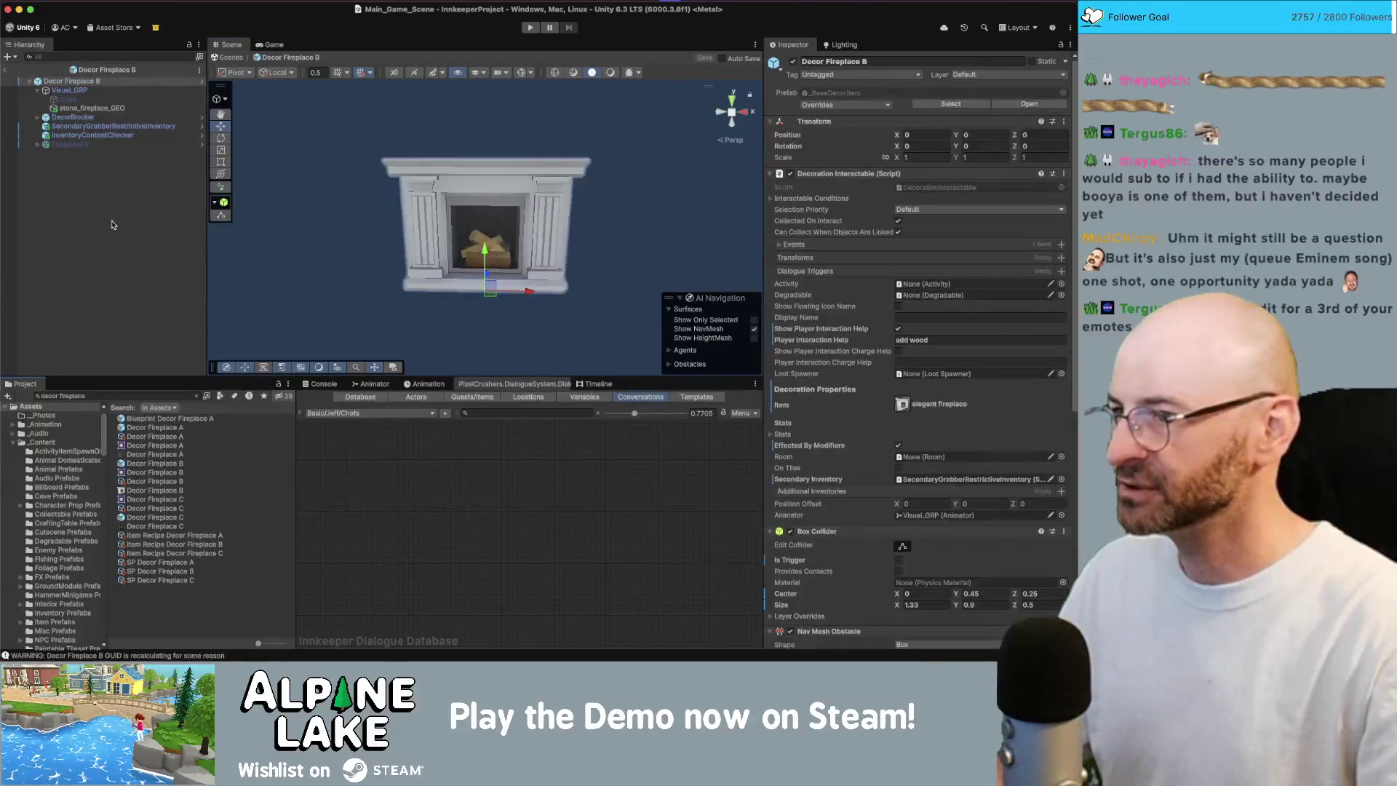
left_click(72, 144)
left_click_drag(524, 252, 513, 254)
key("super+s")
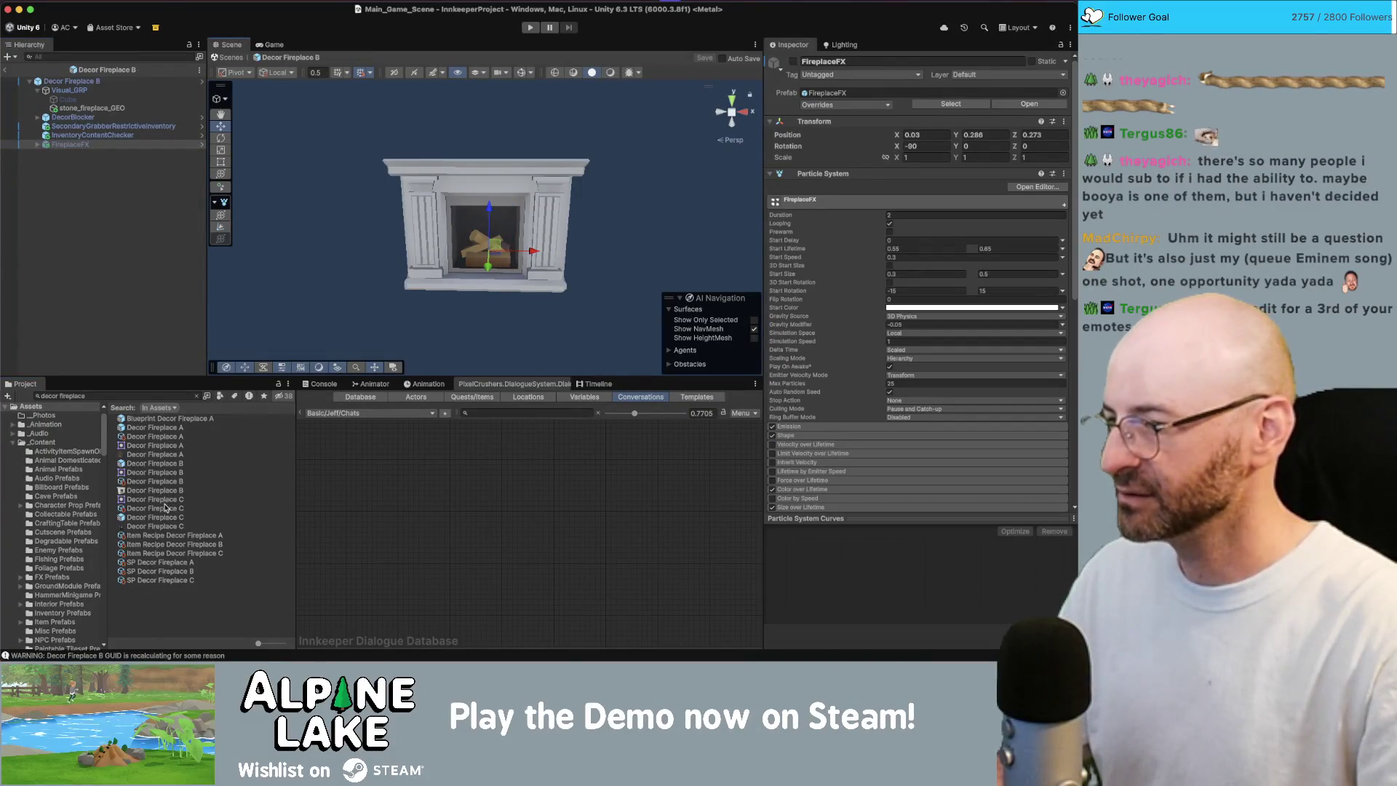
- Center FireplaceFX in the Decor Fireplace C stove and save the prefab
left_click(156, 518)
double_click(163, 516)
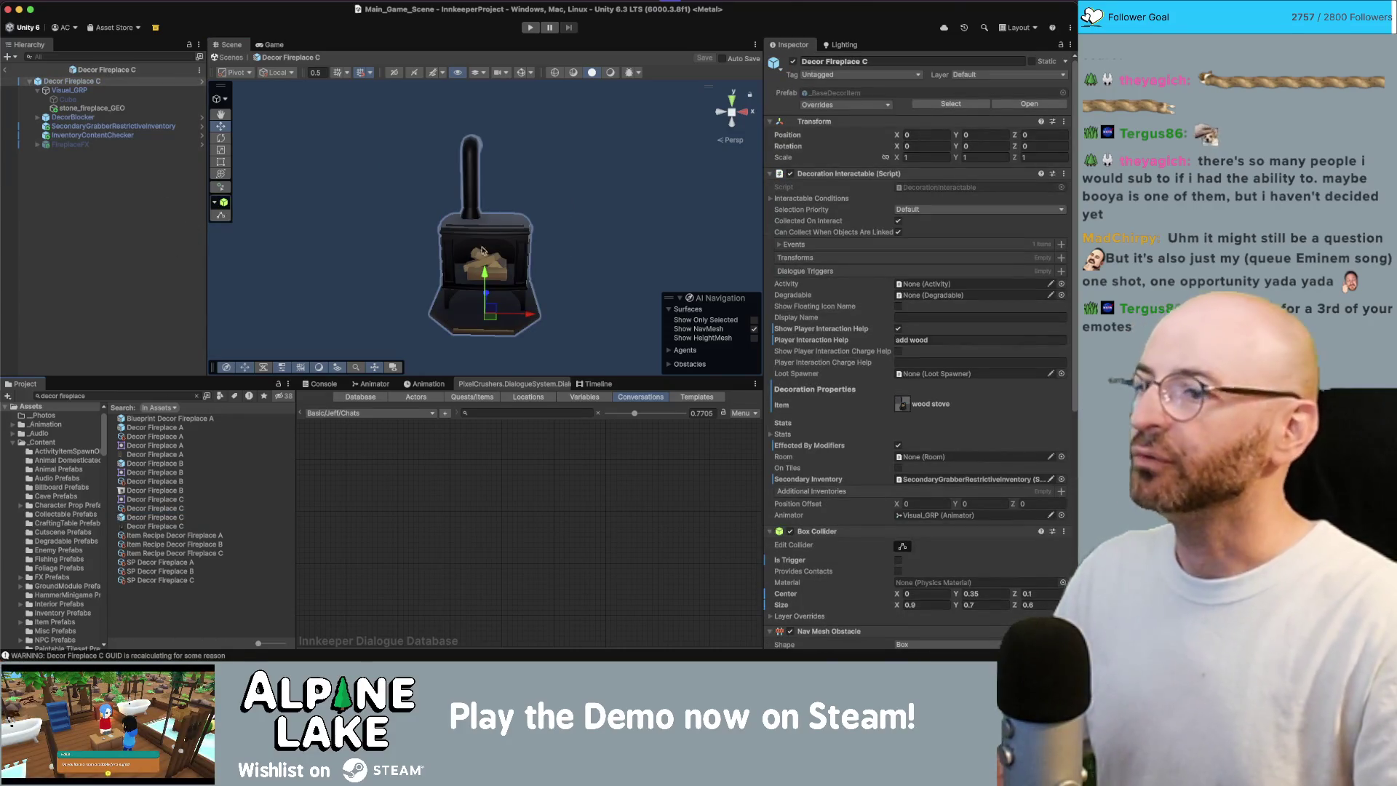
left_click(80, 144)
left_click_drag(525, 276, 476, 269)
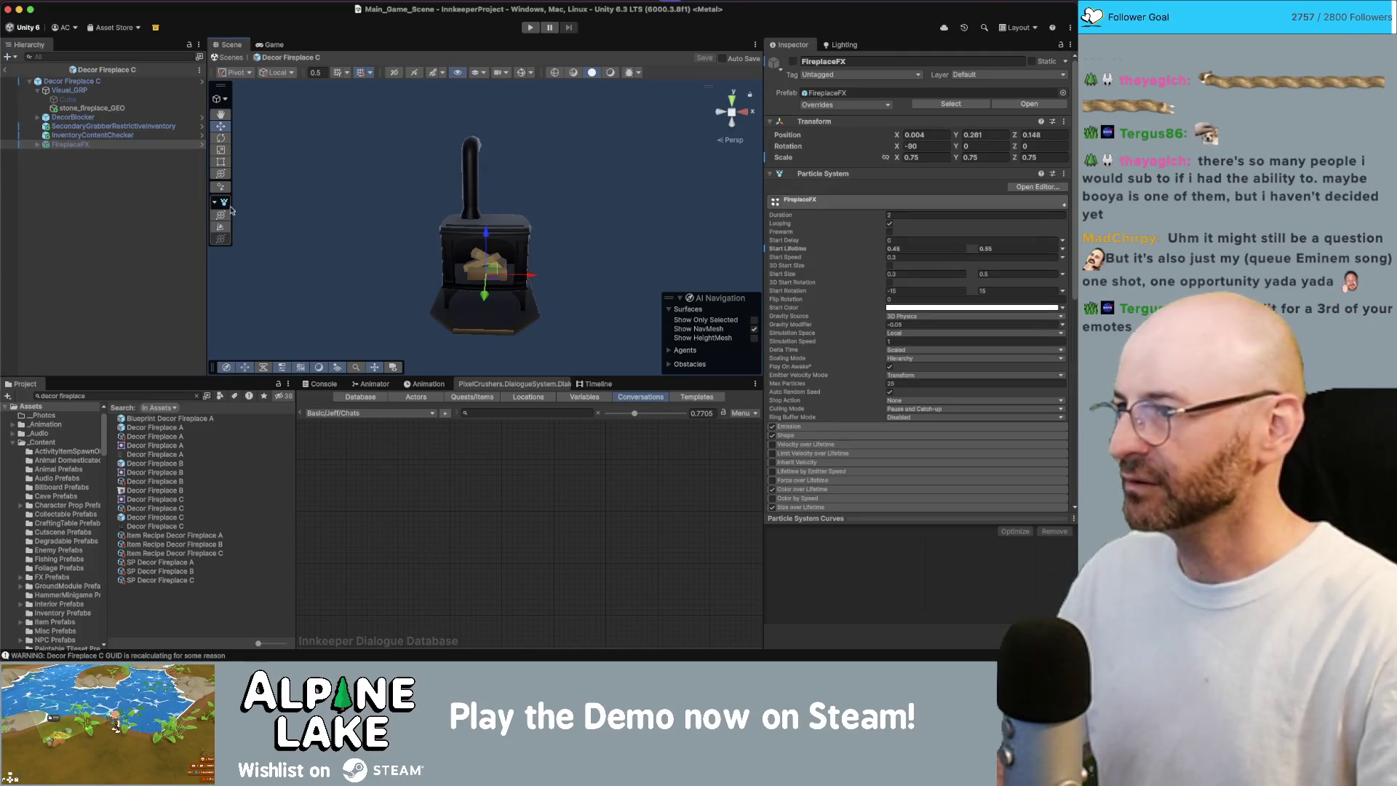
key("super+s")
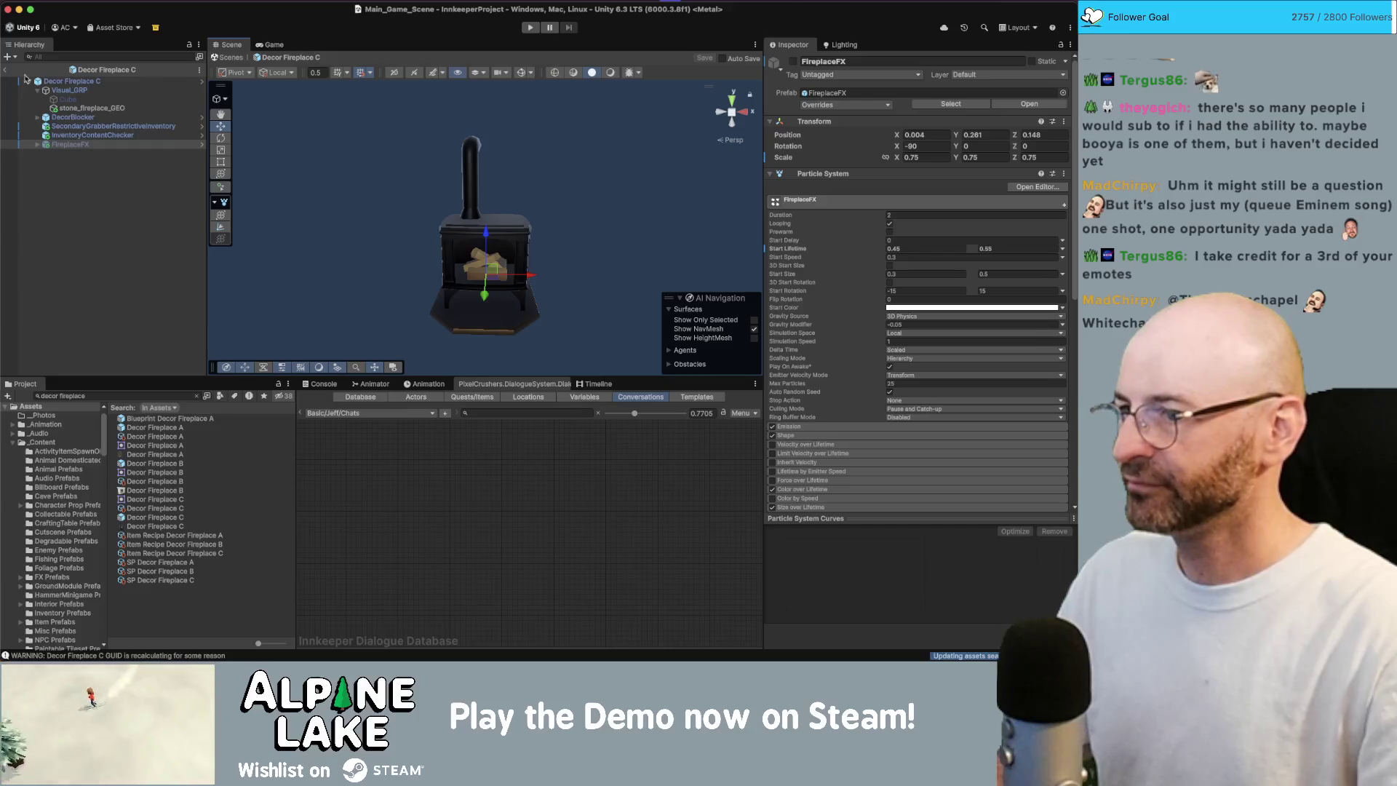
- Inspect the stove's fire from several angles, then exit Prefab Mode to Main_Game_Scene
key("f")
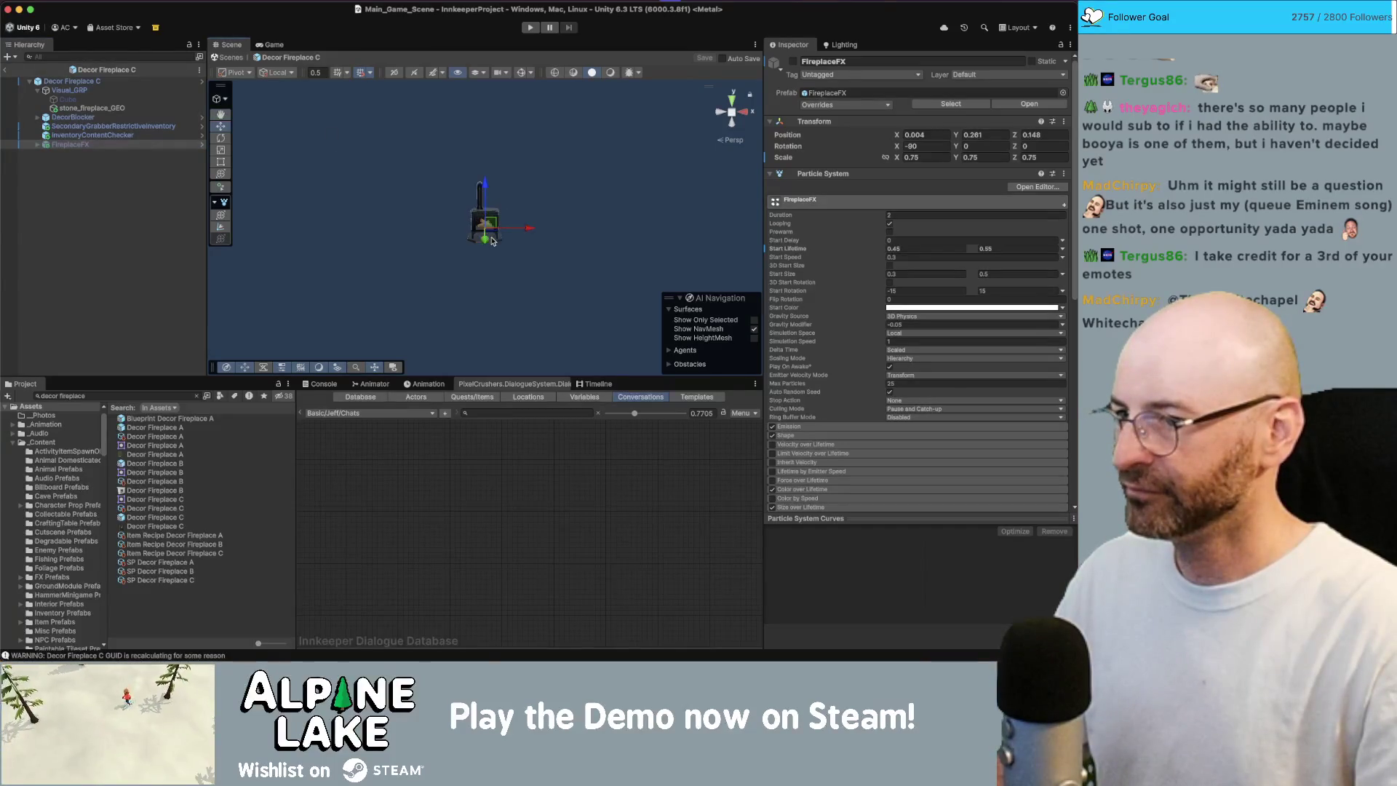
scroll(491, 238, "down", 5)
mouse_move(480, 237)
left_mouse_down()
mouse_move(373, 225)
mouse_move(393, 218)
left_mouse_up()
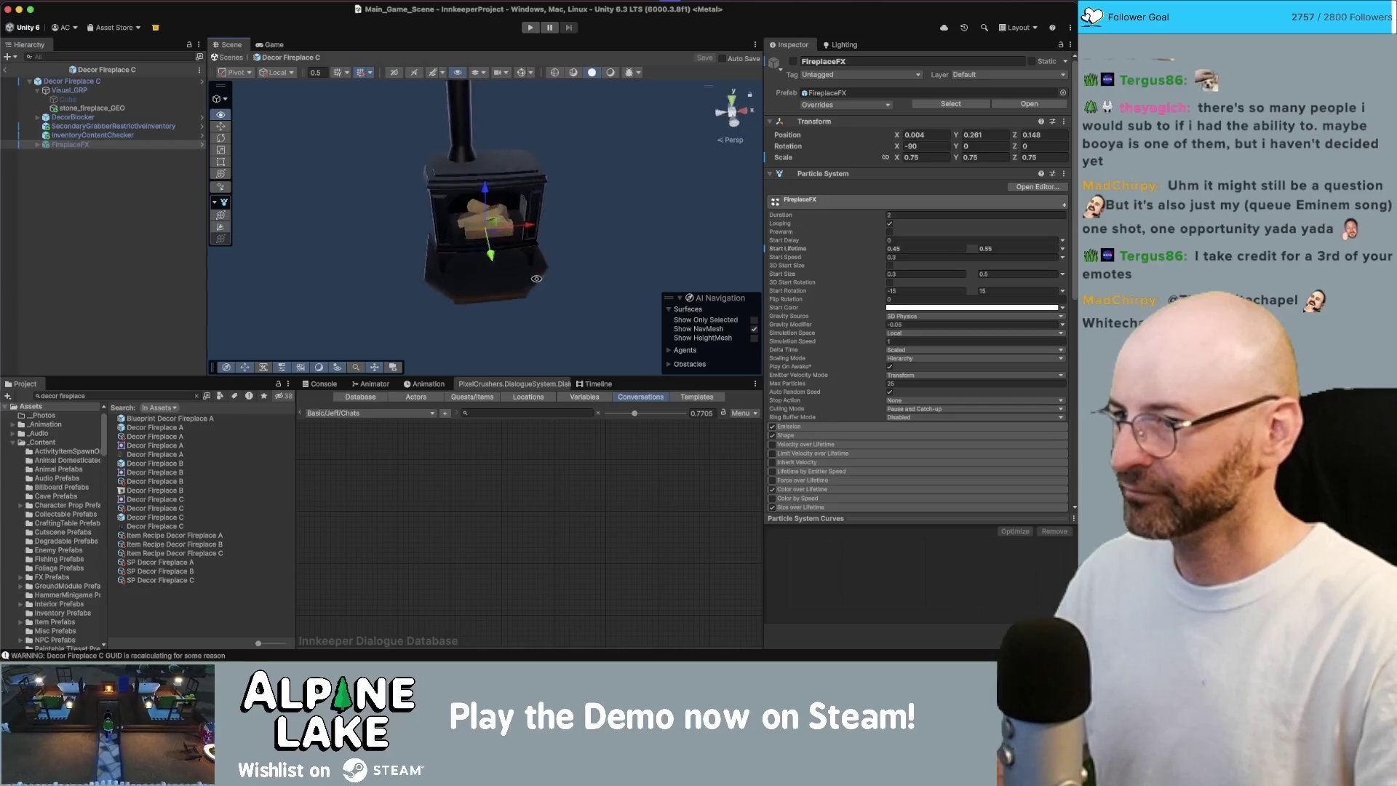
scroll(438, 133, "up", 5)
scroll(437, 133, "down", 5)
mouse_move(438, 133)
left_mouse_down()
mouse_move(607, 173)
mouse_move(550, 124)
left_mouse_up()
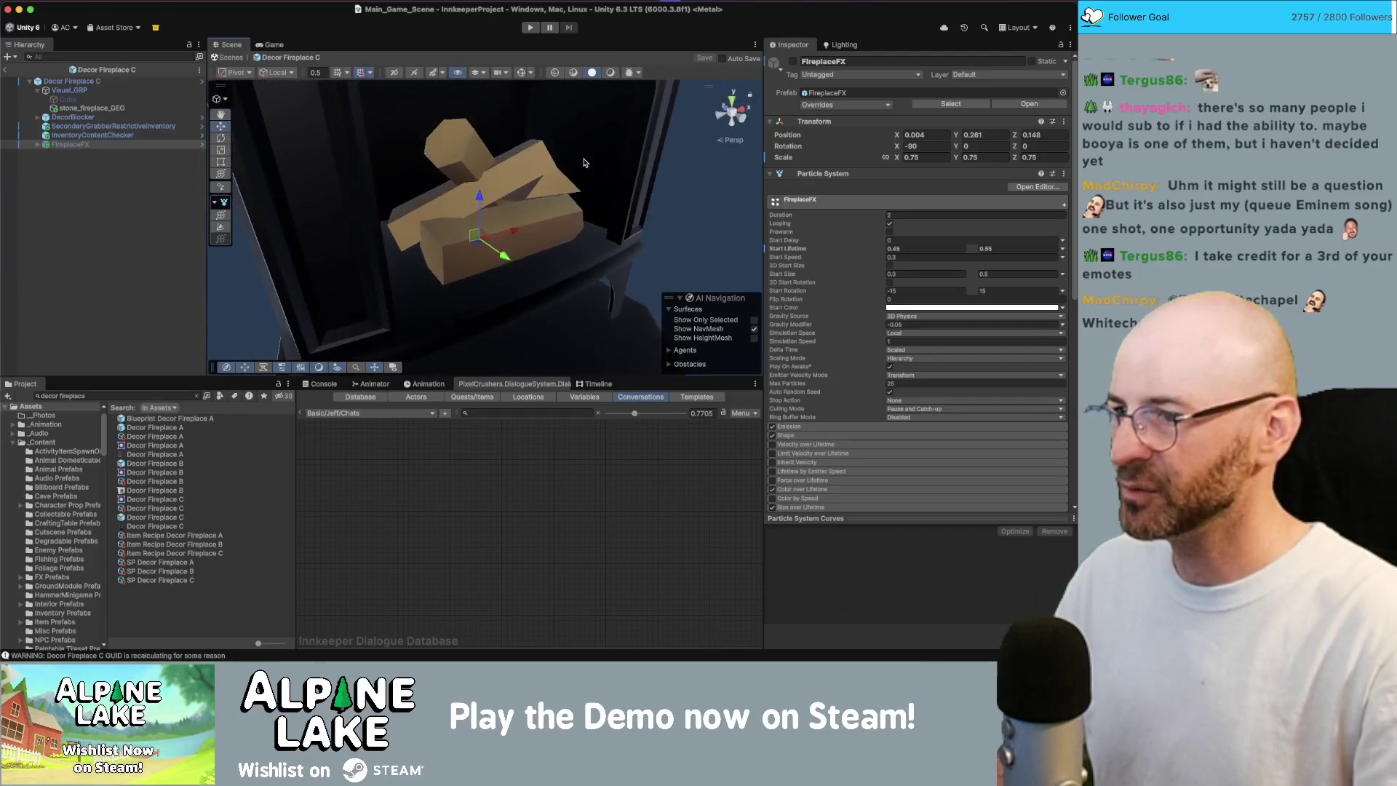
key("f")
left_click(5, 70)
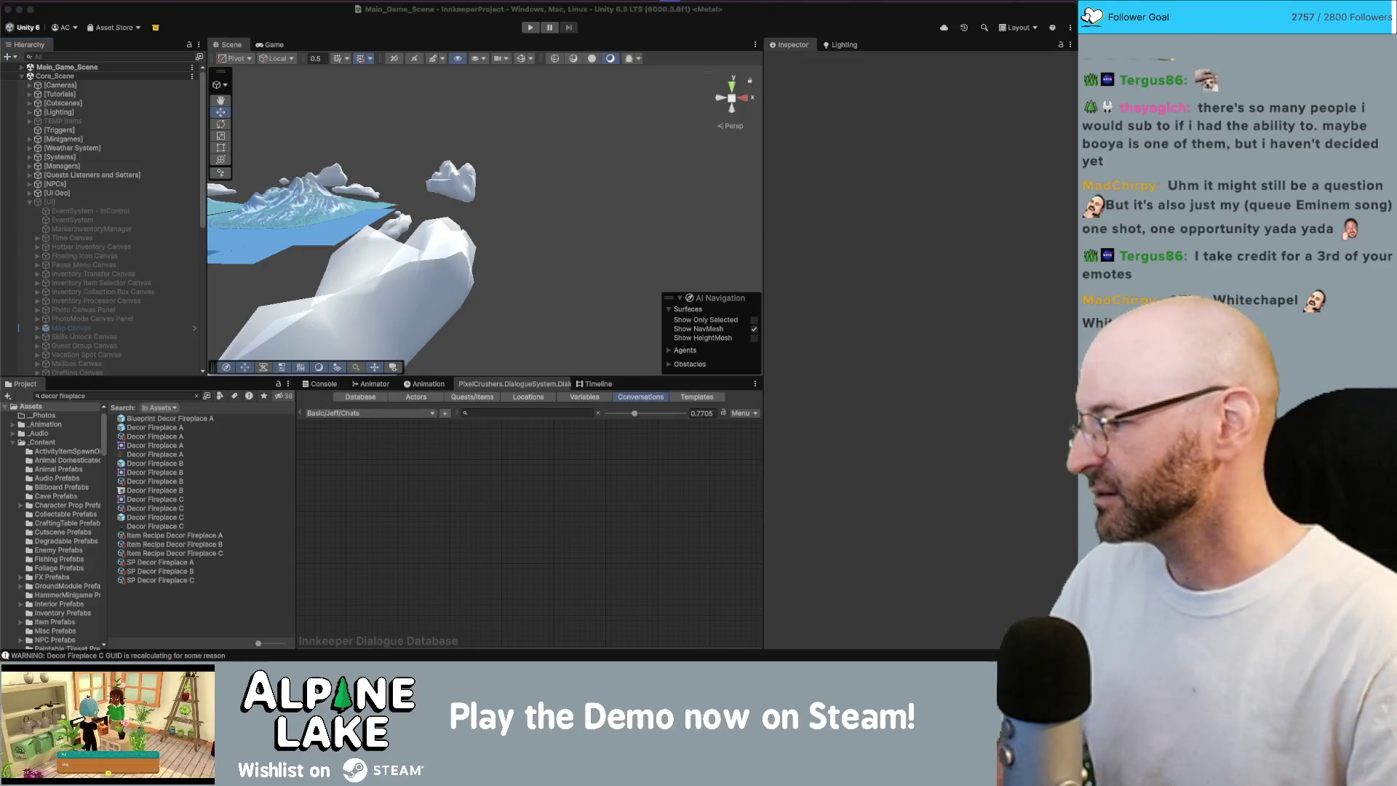
- Fold up the [UI] group in the Hierarchy to hide its child canvases
left_click(339, 42)
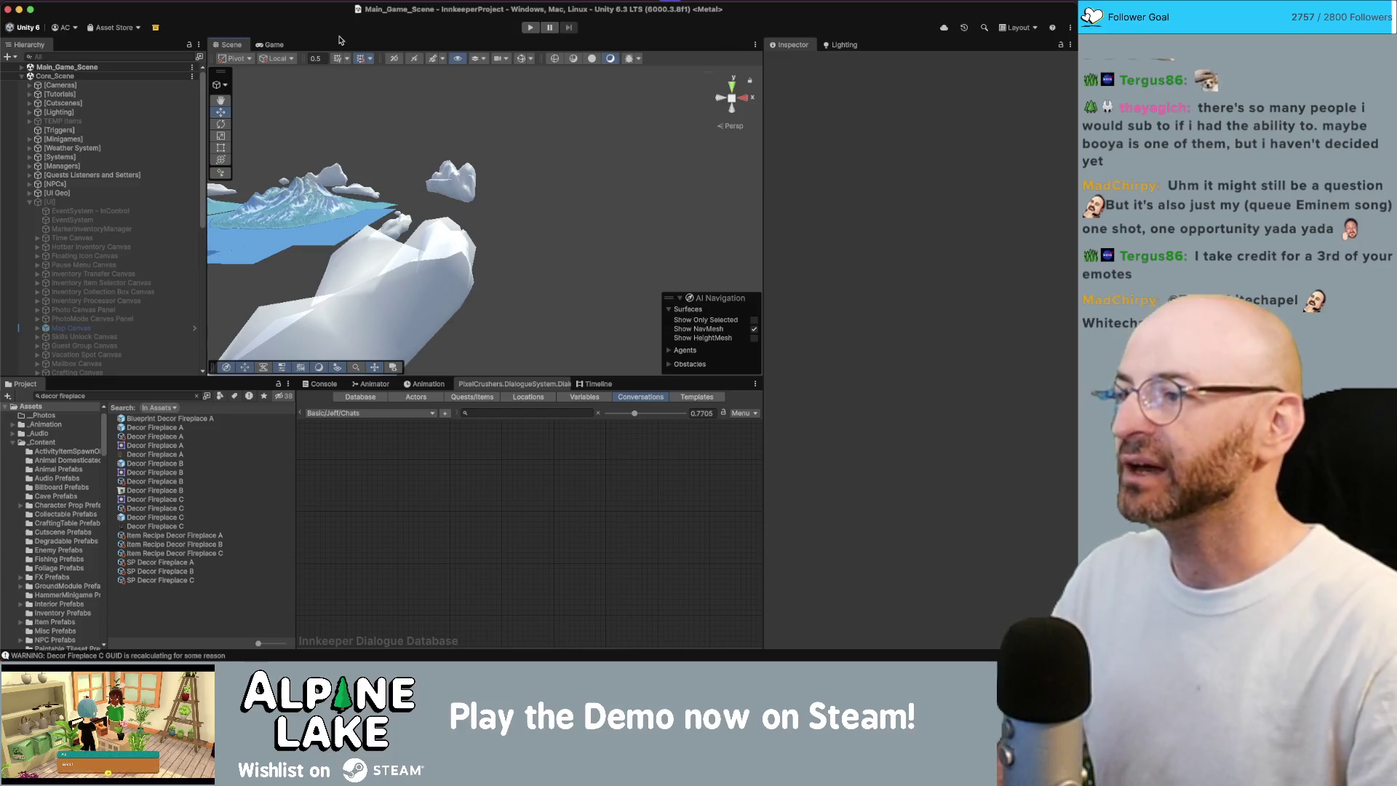
left_click(31, 202)
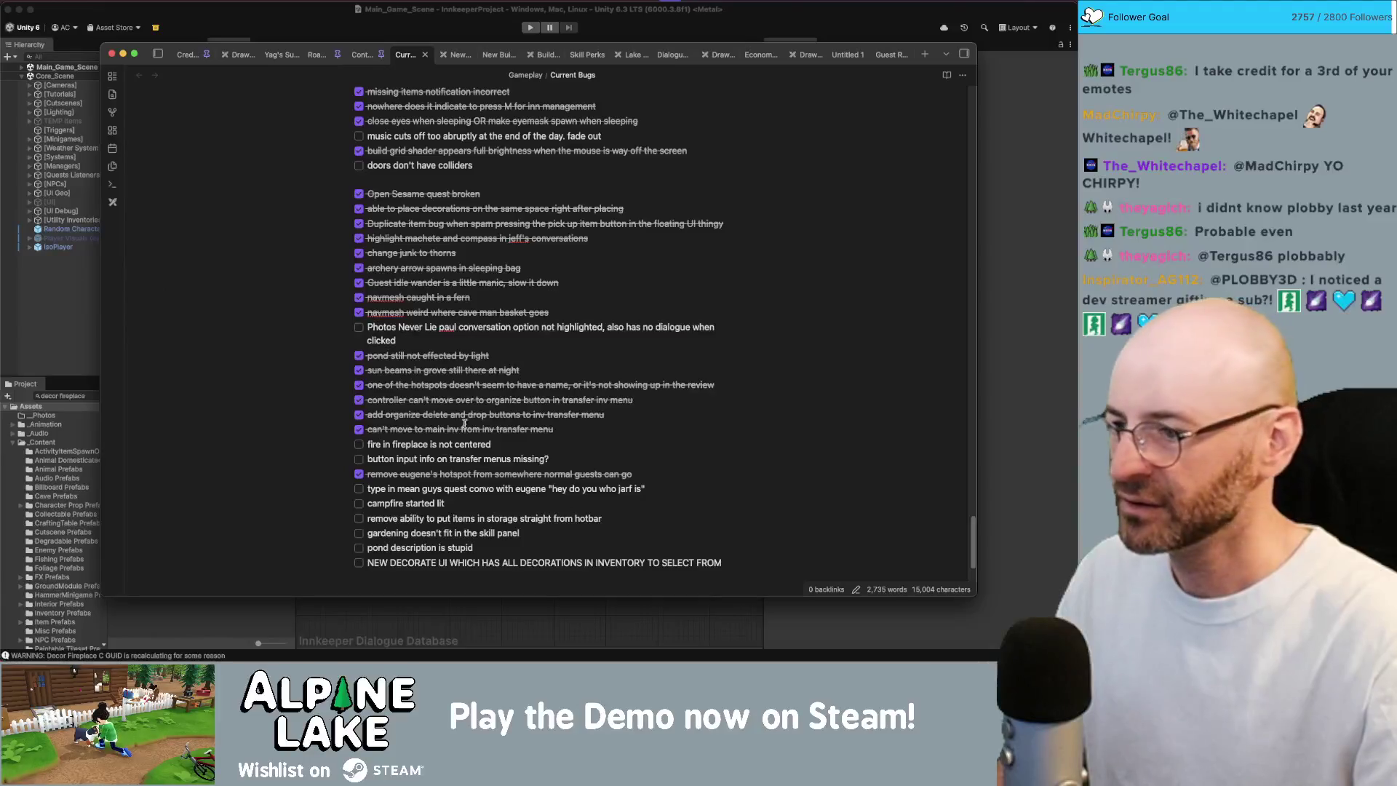
- Mark 'fire in fireplace is not centered' as done in Current Bugs and go back to Unity
left_click(381, 445)
left_click(359, 444)
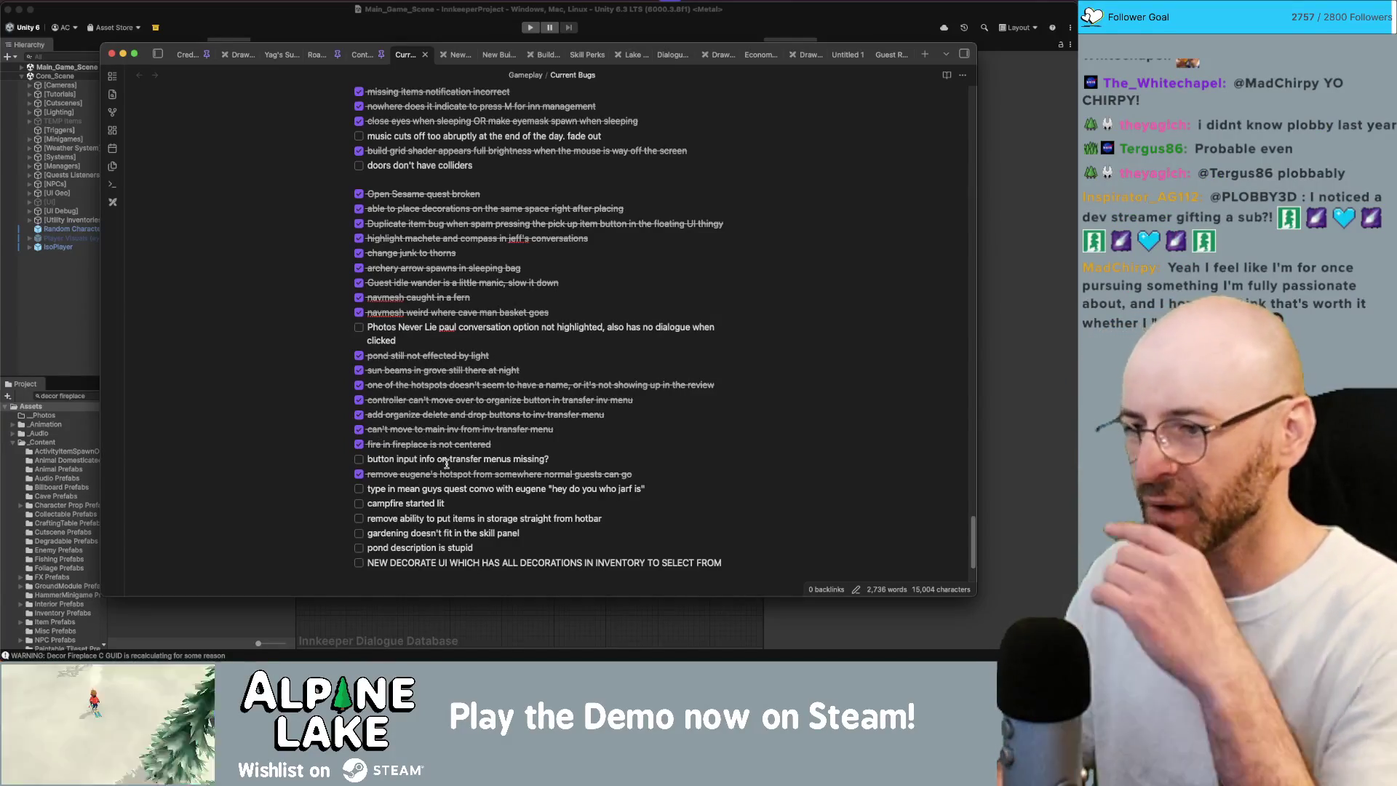
key("super+Tab")
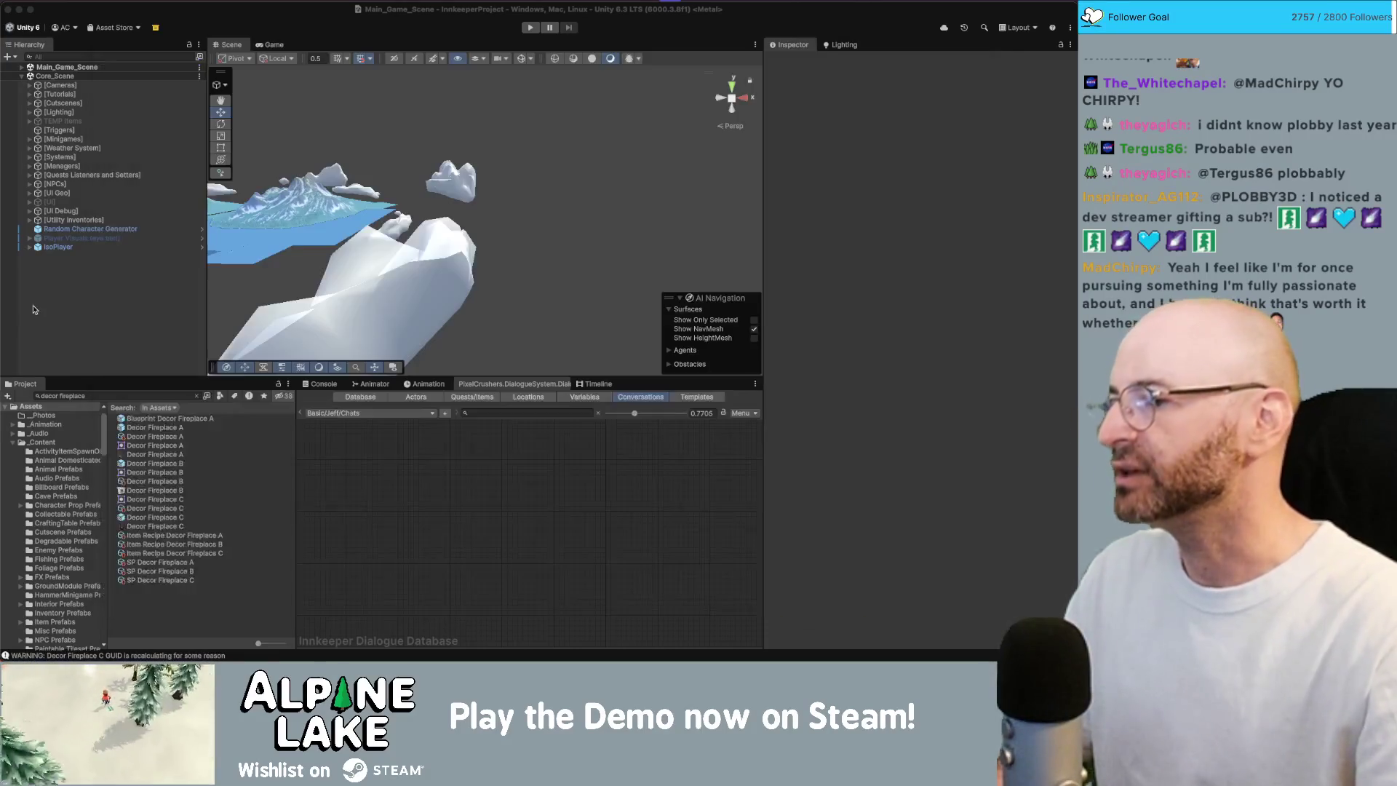
- Search 'ter' in Project and open InventoryTransferInputManager.cs to review its RegisterInputs setup
left_click(119, 395)
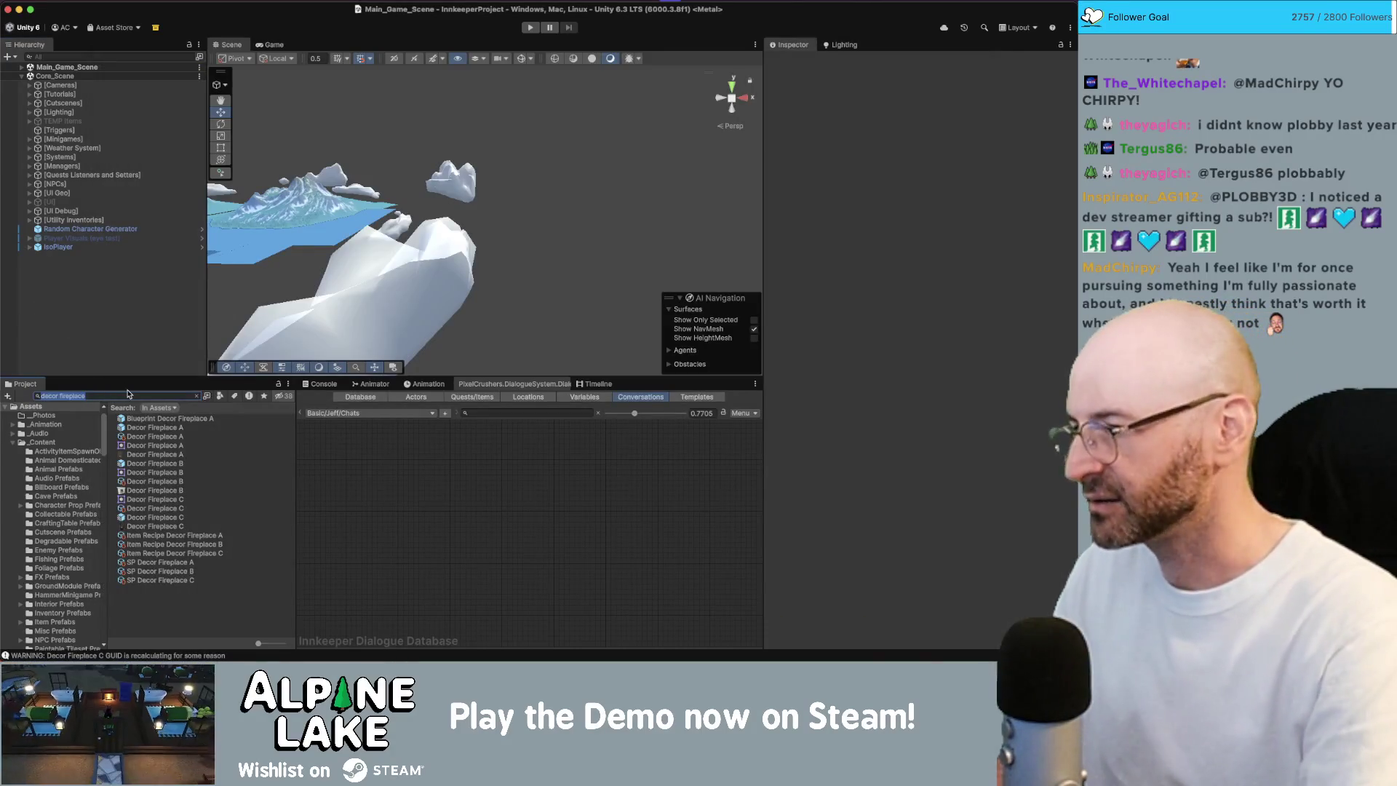
type("transfer")
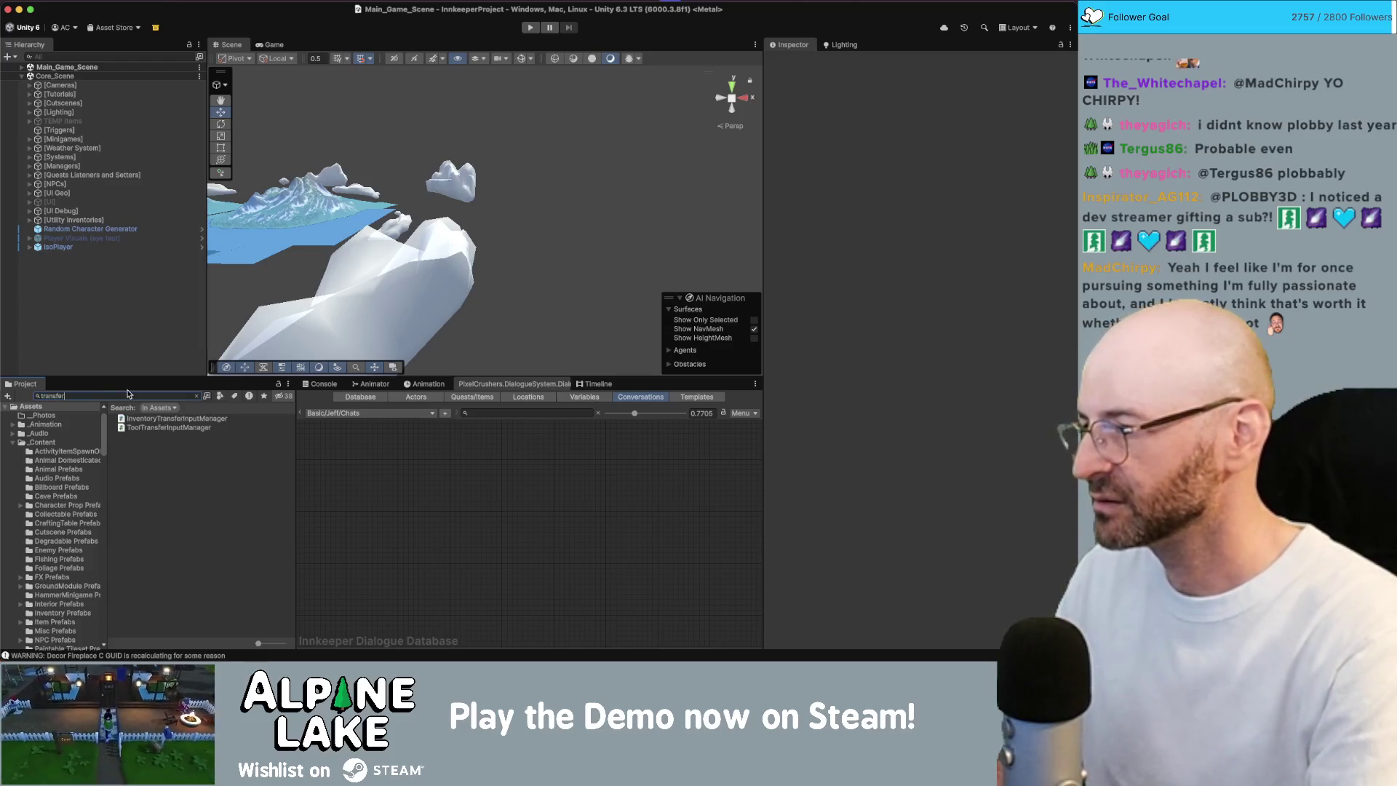
left_click(172, 420)
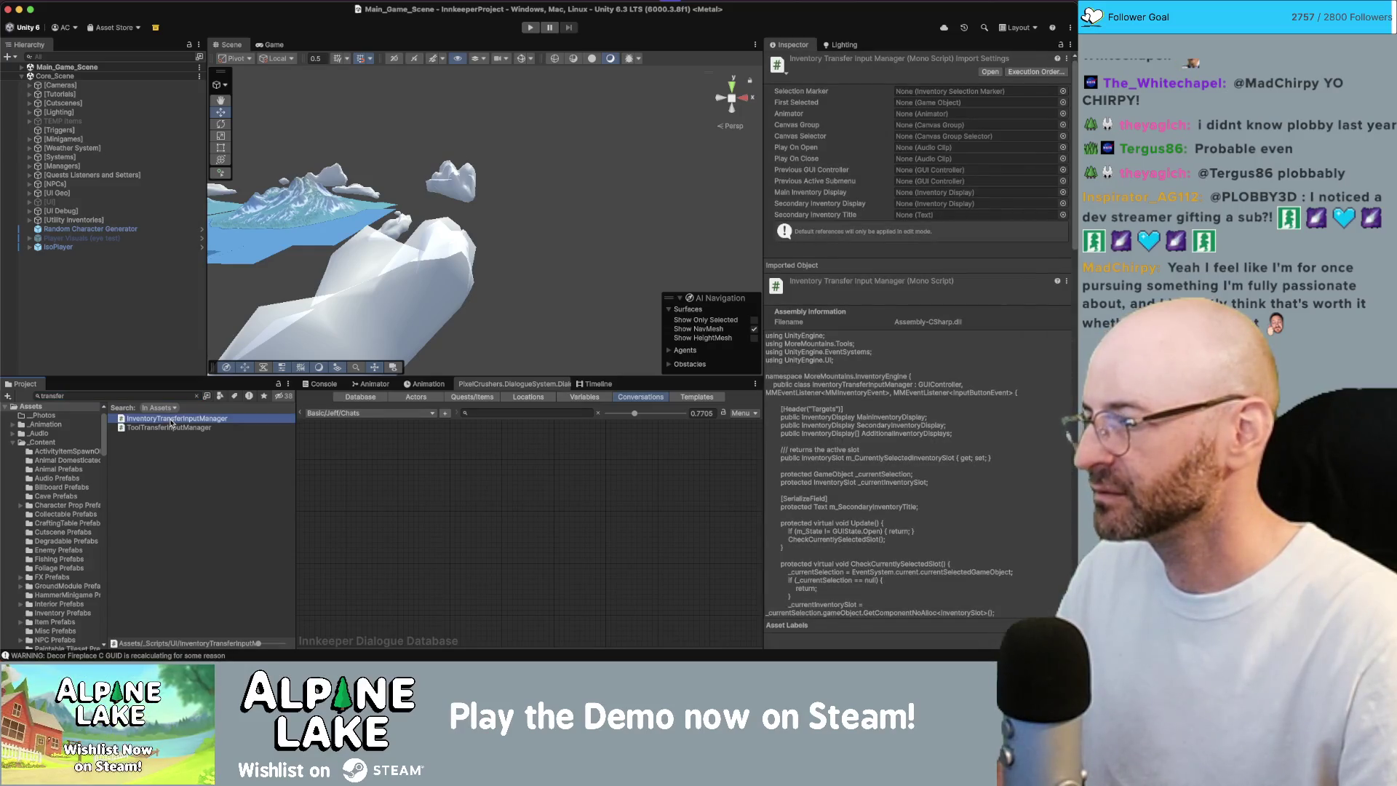
double_click(172, 420)
scroll(258, 403, "down", 5)
scroll(258, 402, "down", 8)
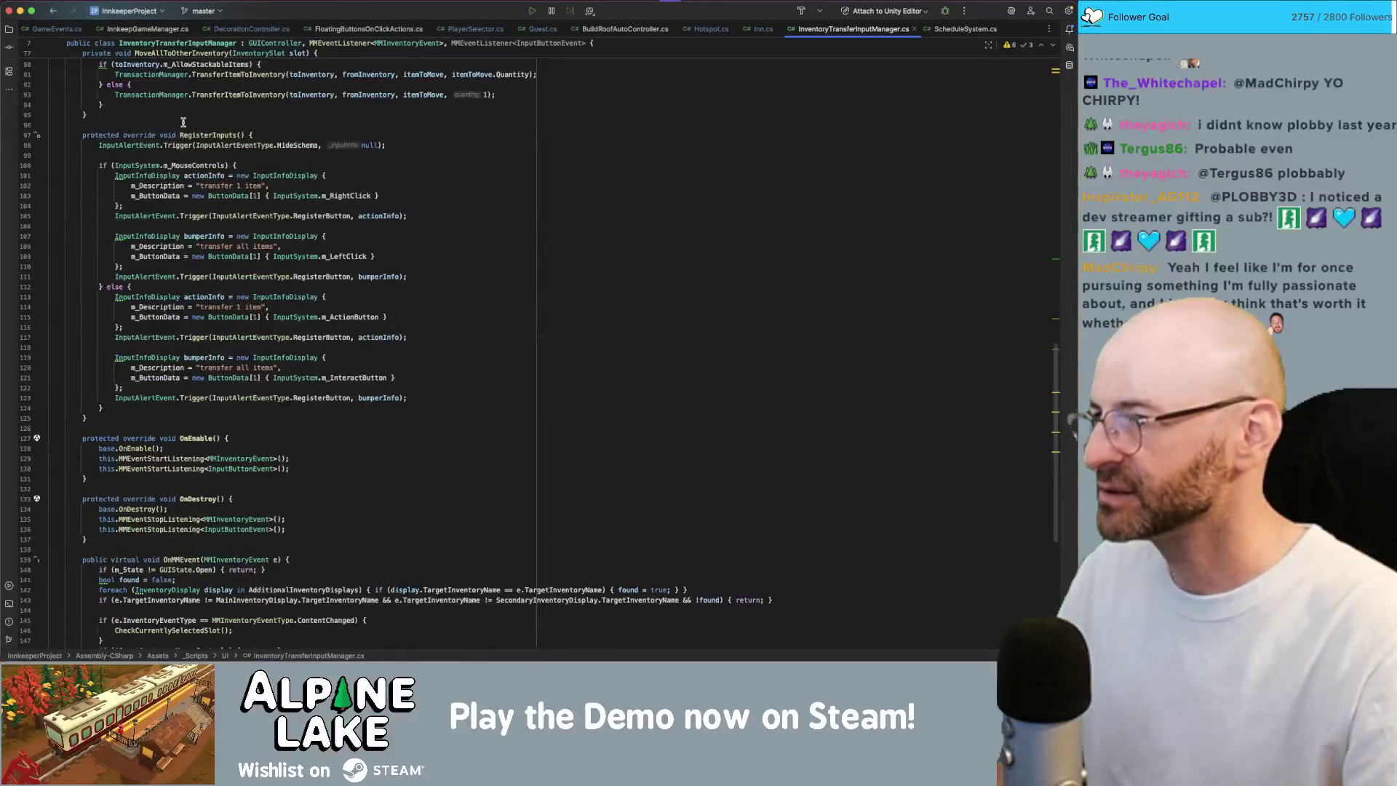
left_click(205, 183)
left_click(230, 247)
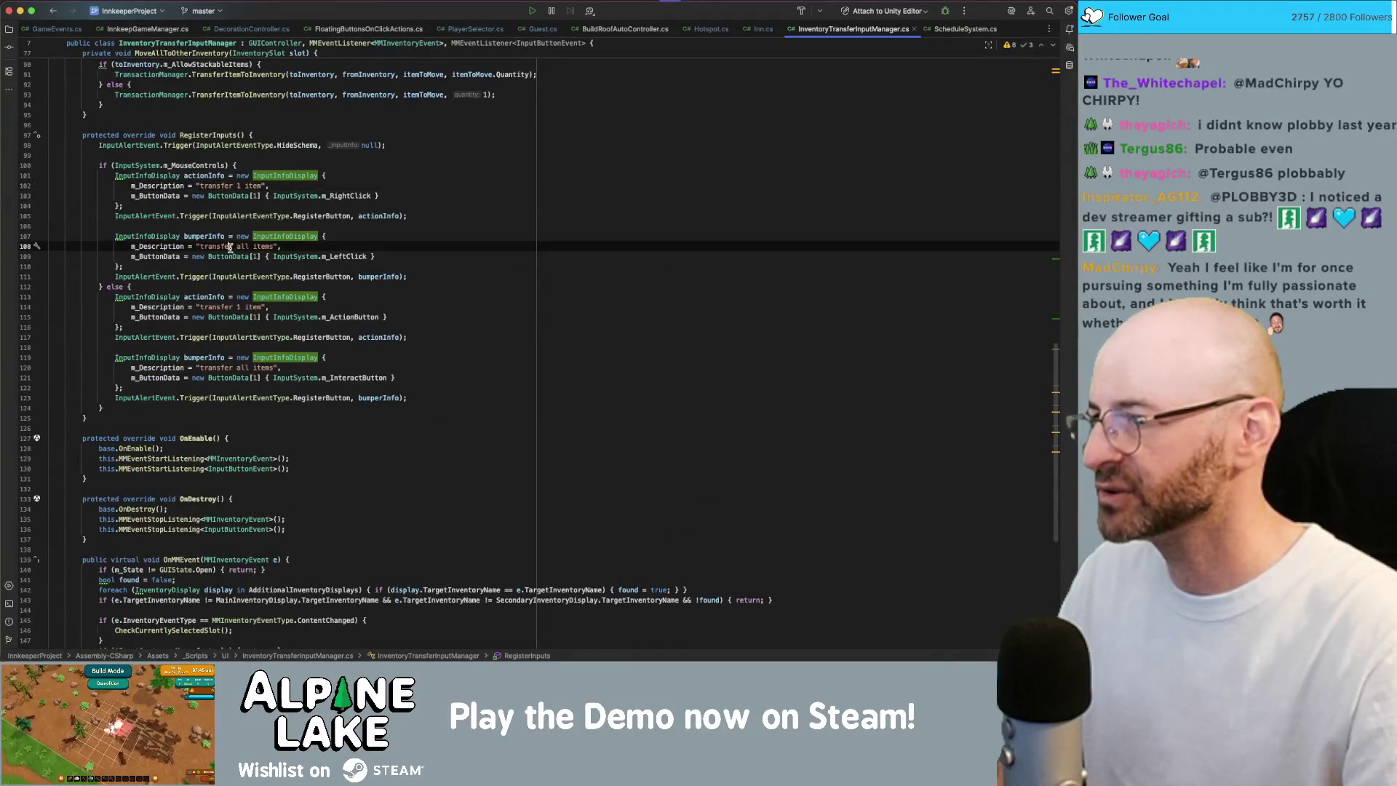
key("super+Tab")
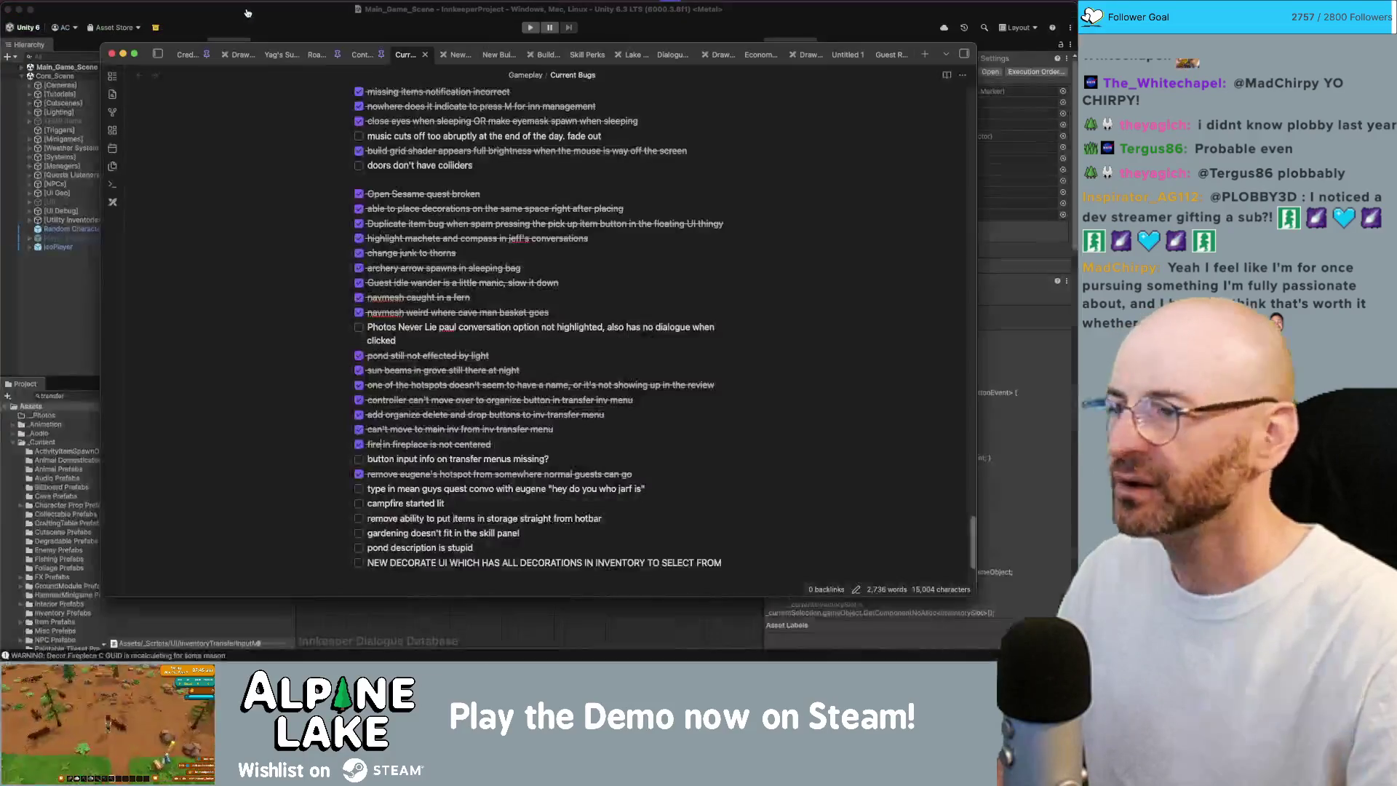
- Review the Inventory Transfer Canvas input manager Targets, then open its script from the Script field
left_click(83, 308)
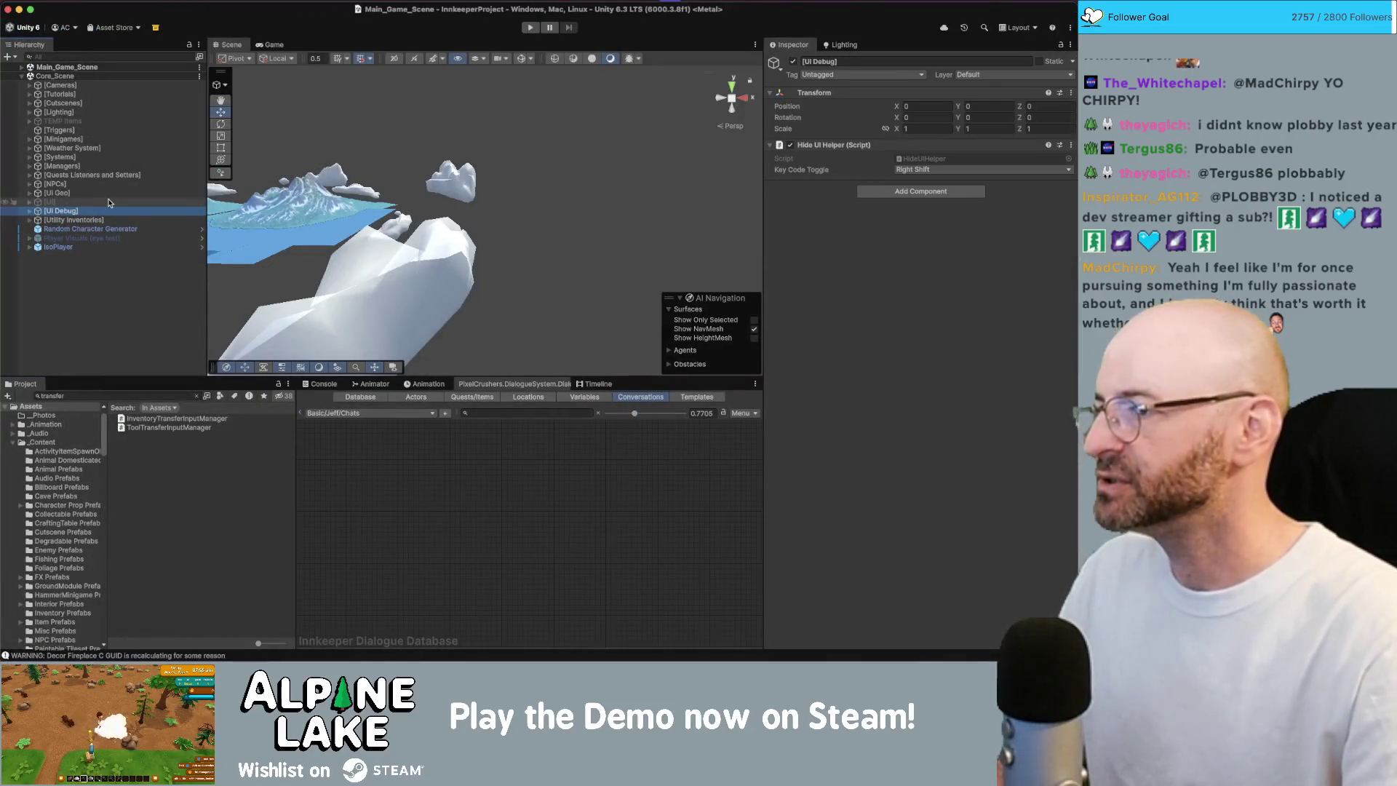
left_click(109, 203)
key("Right")
key("Down")
key("Down")
key("Down")
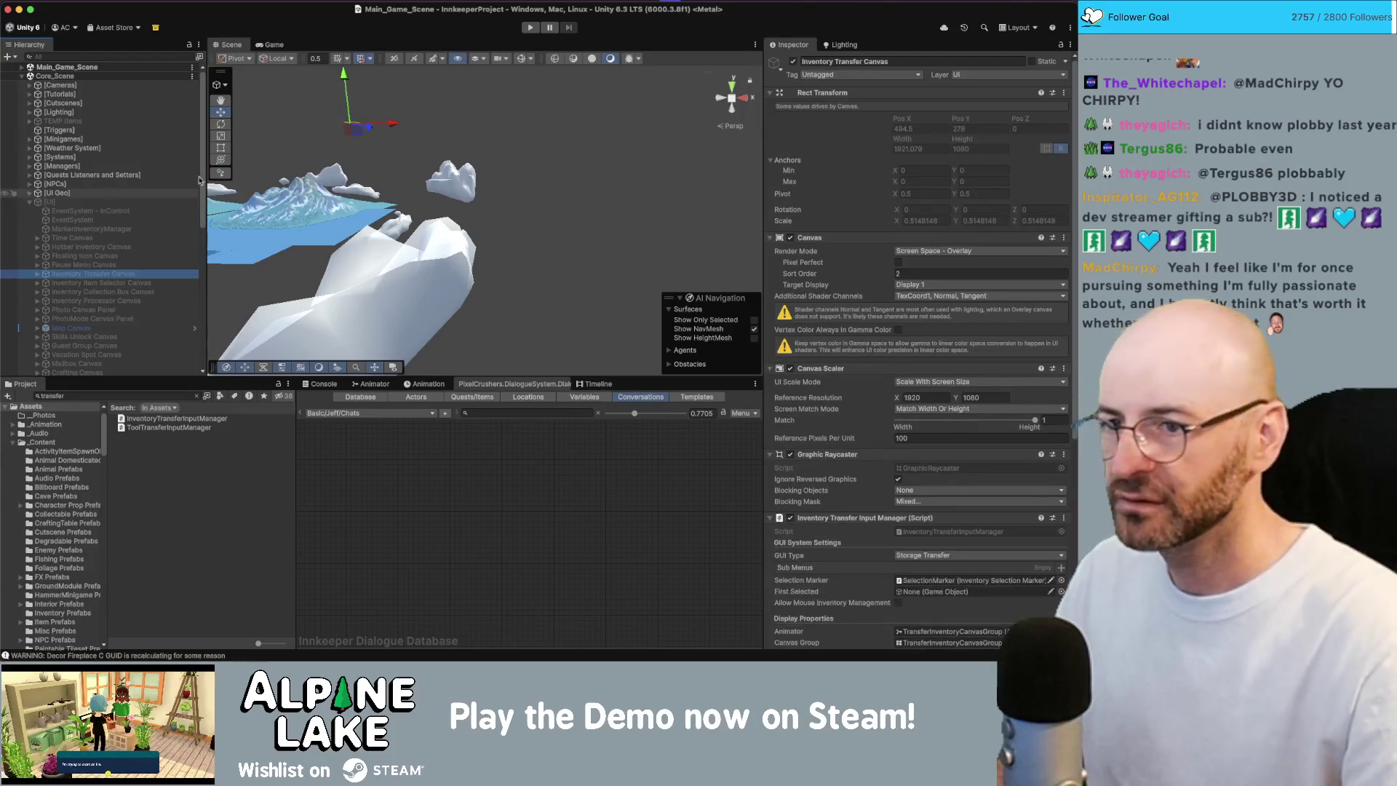
scroll(818, 314, "down", 5)
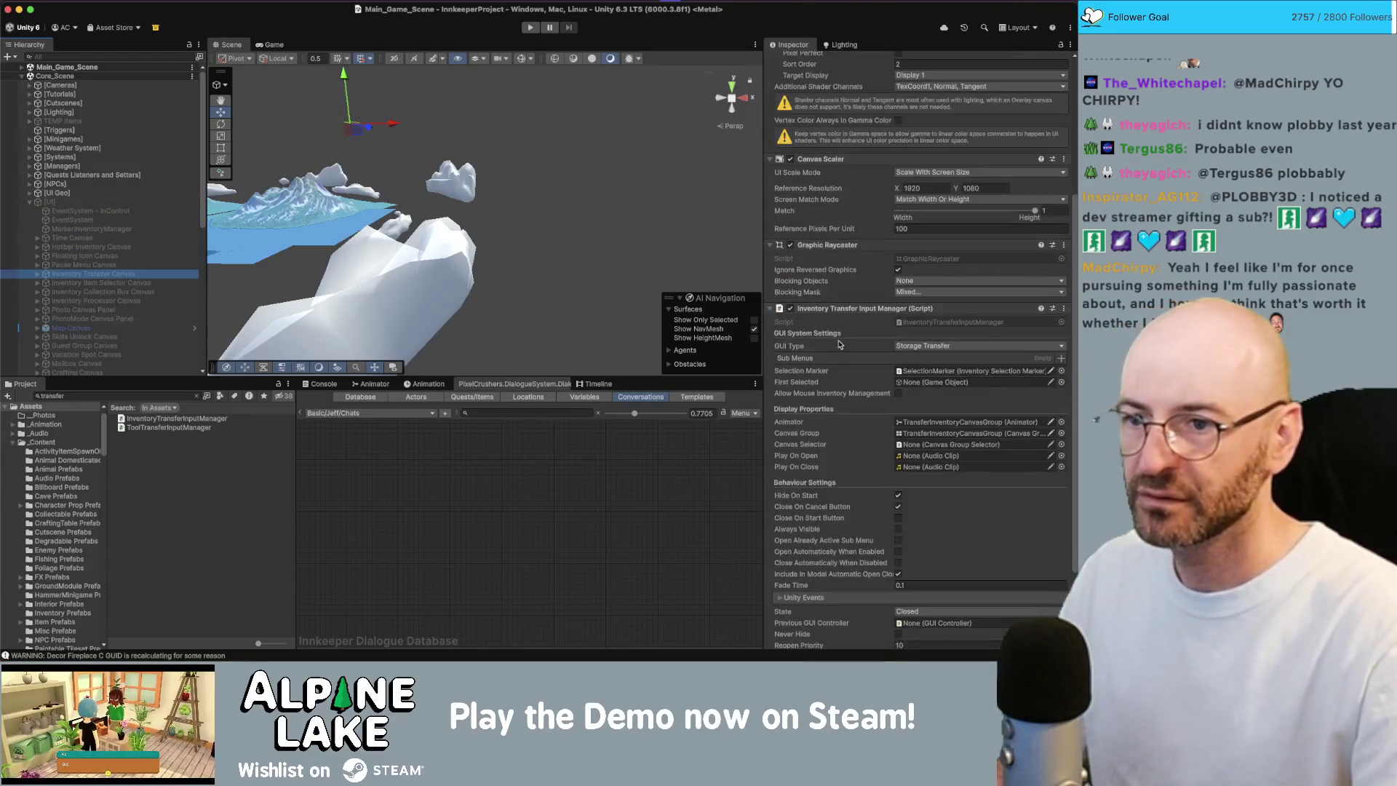
double_click(924, 323)
key("super+Tab")
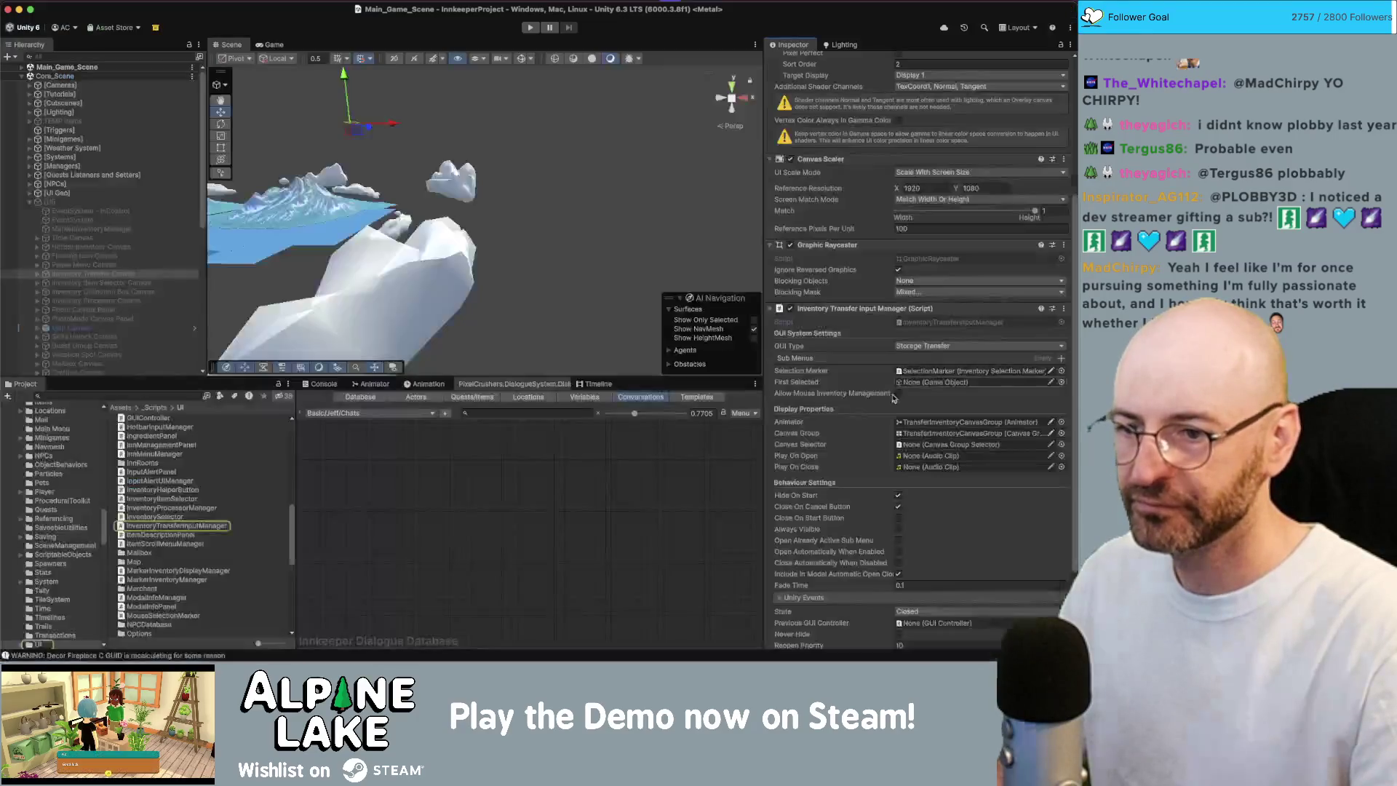
scroll(866, 390, "down", 2)
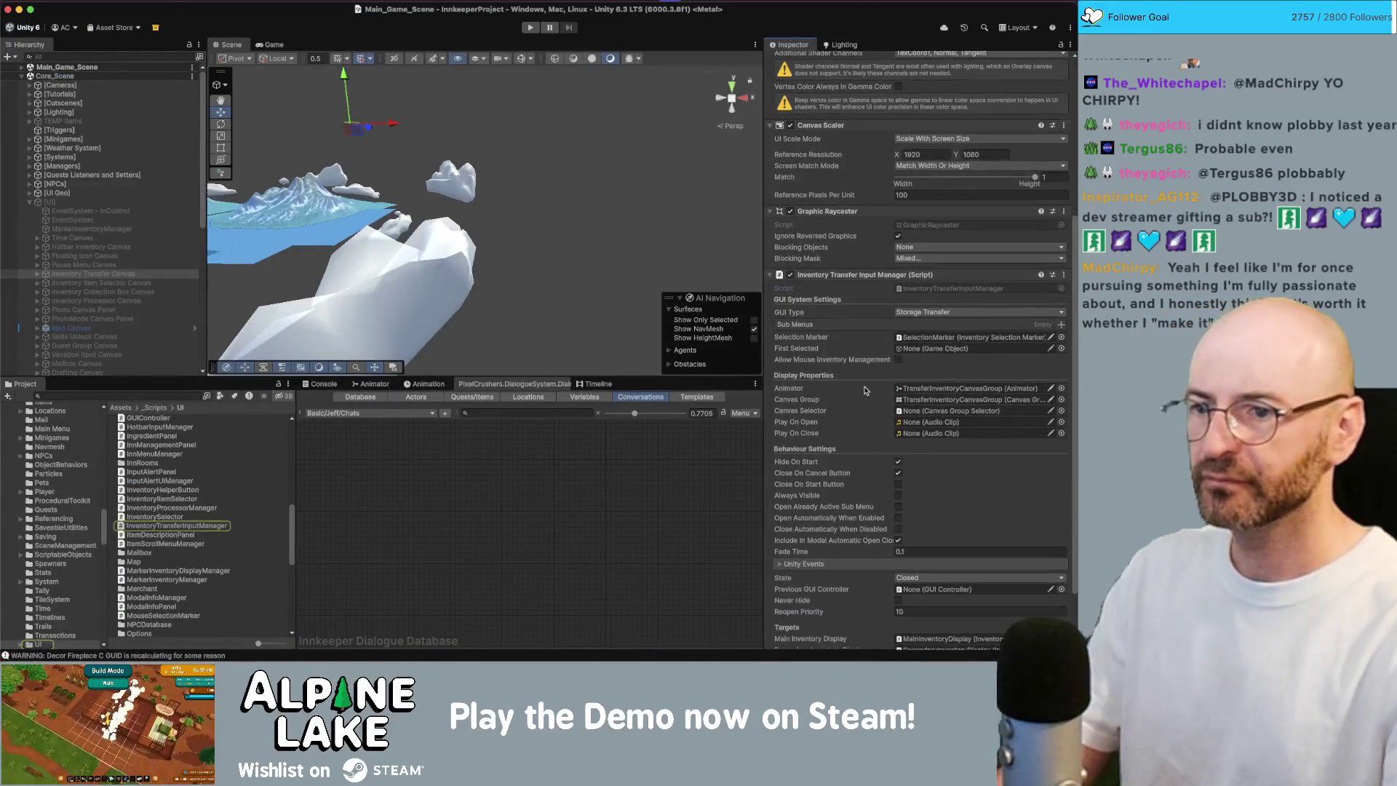
scroll(865, 389, "down", 3)
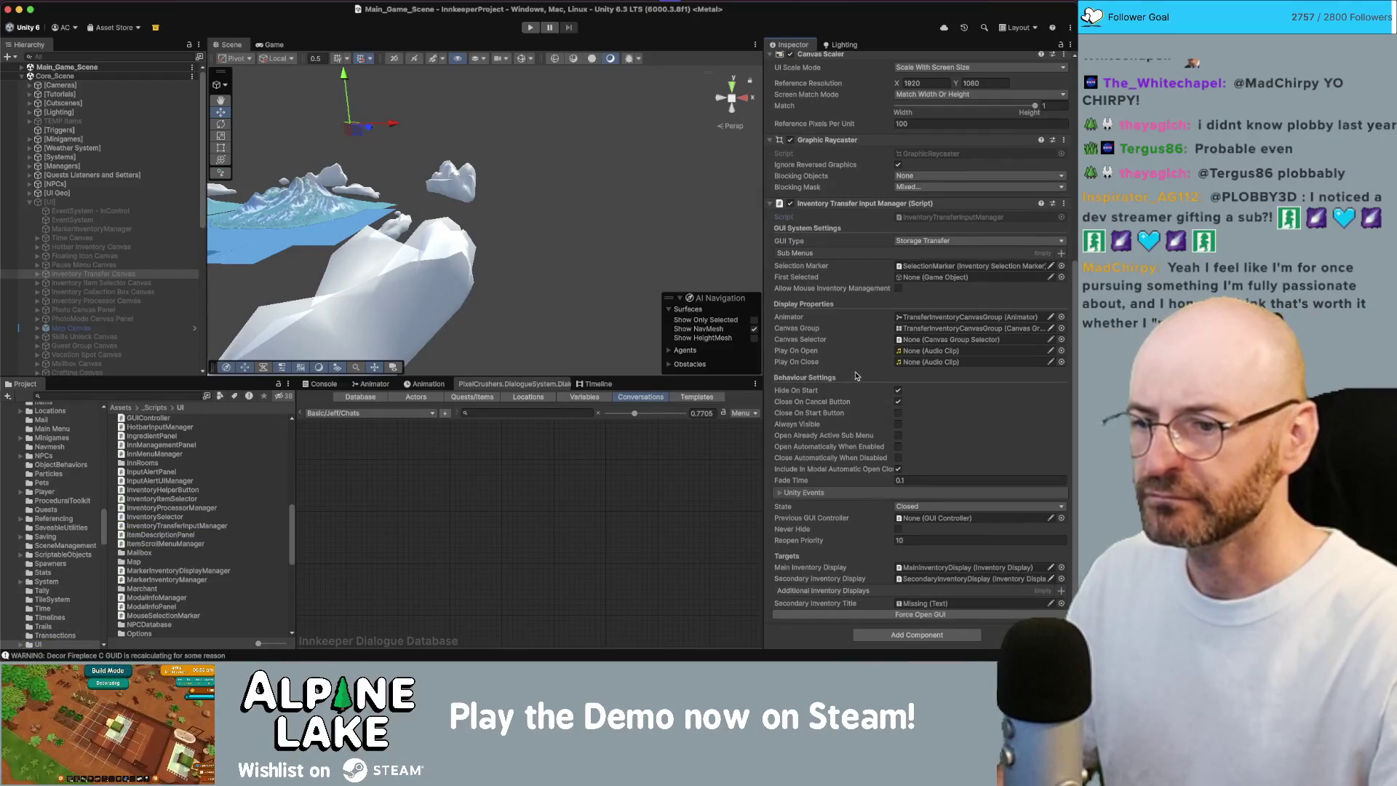
key("super+Tab")
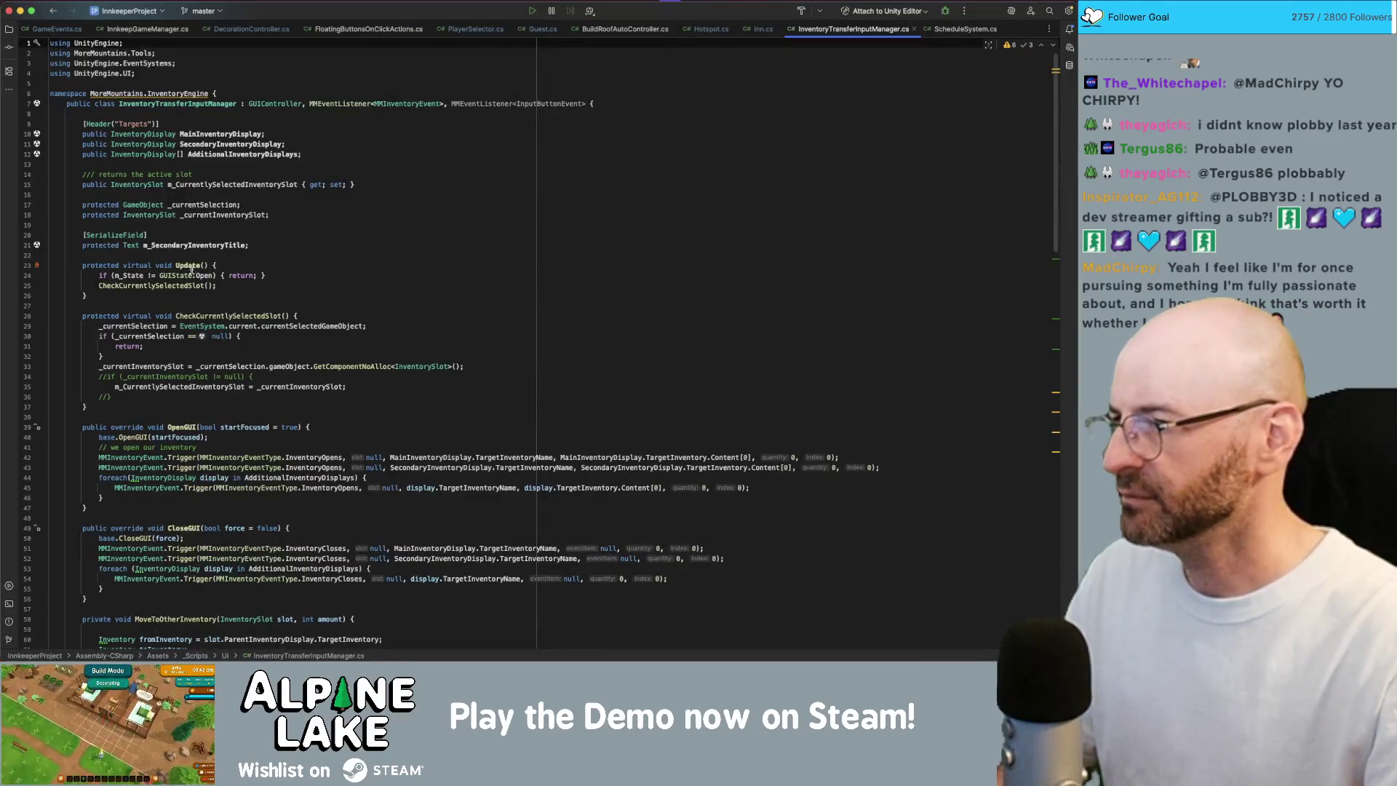
- Read the RegisterInputs, OnEnable and OnMMEvent code in InventoryTransferInputManager.cs, then return to Unity
scroll(188, 313, "down", 10)
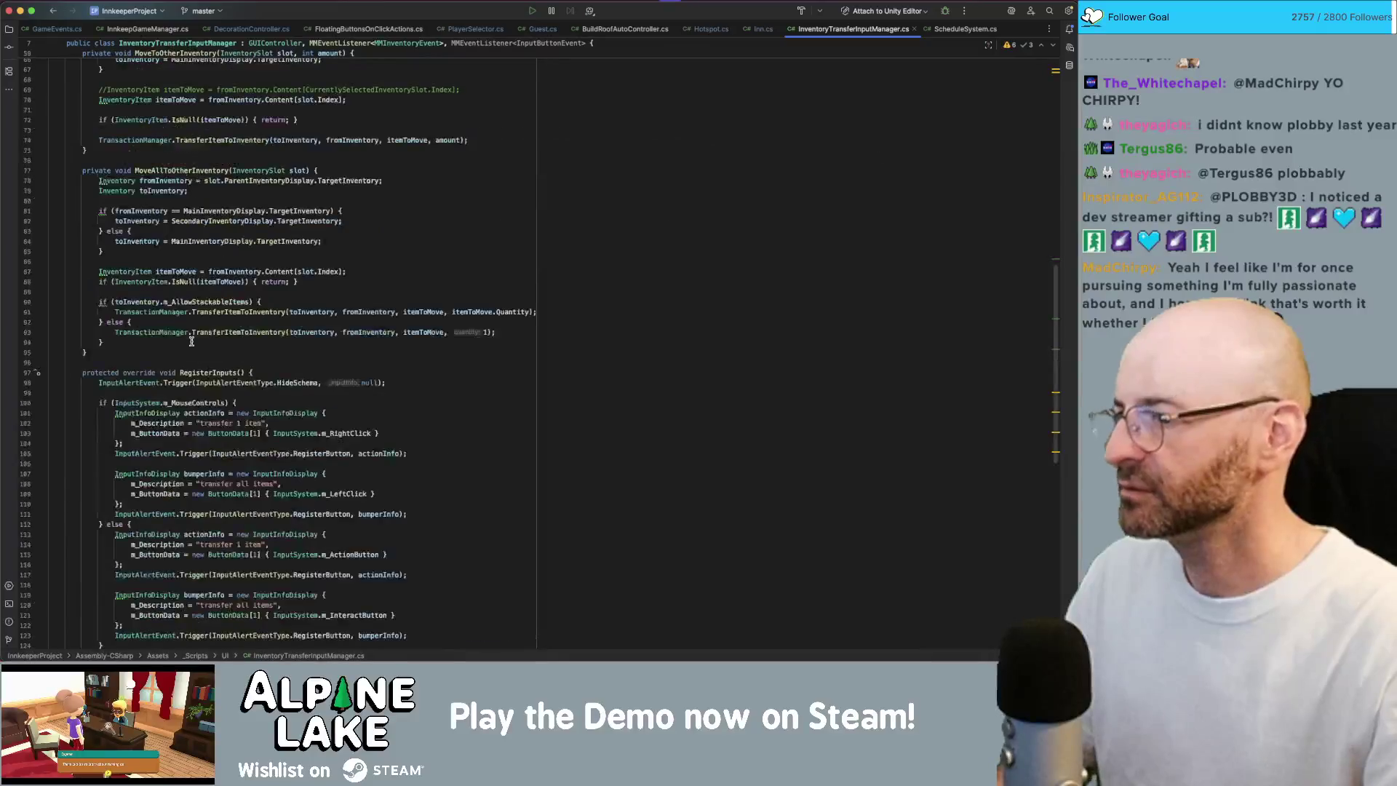
double_click(207, 373)
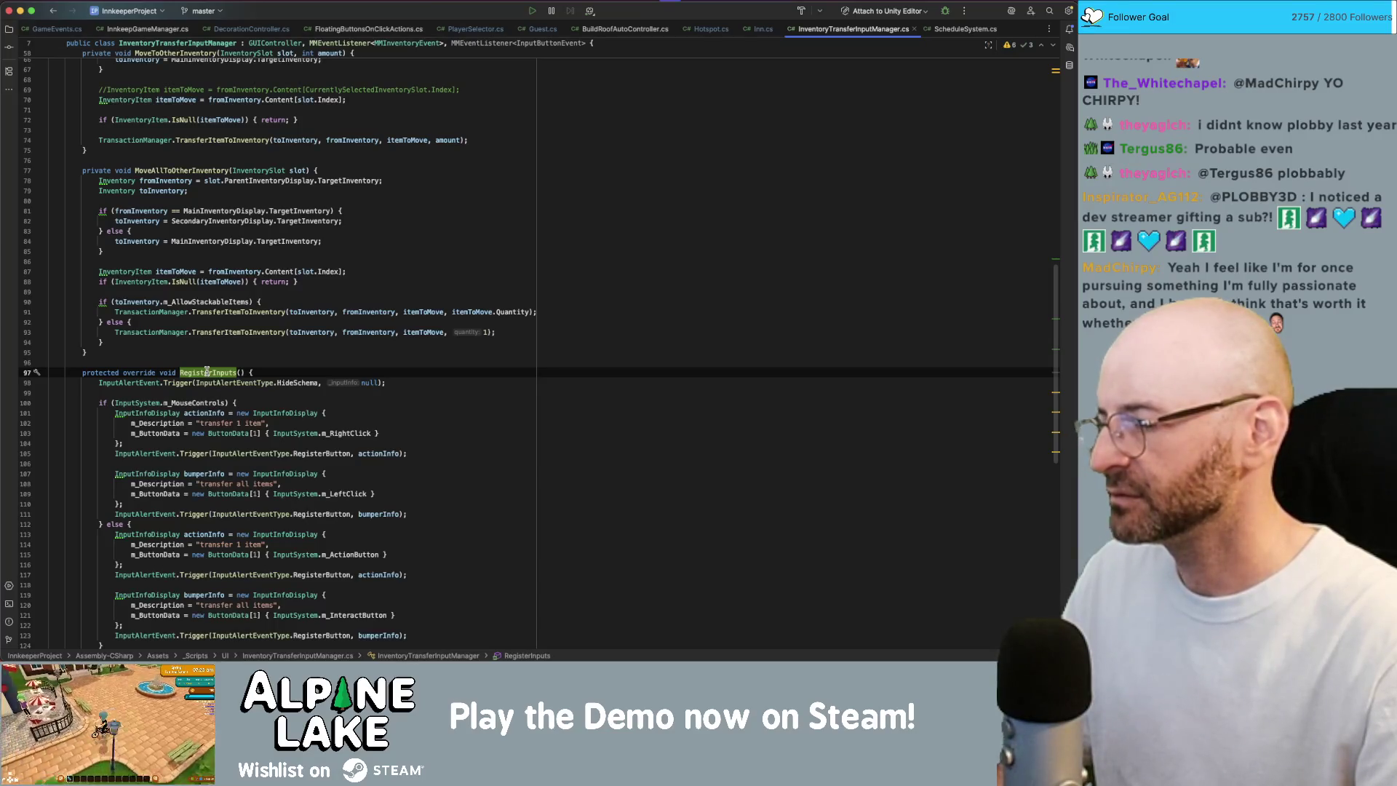
mouse_move(208, 372)
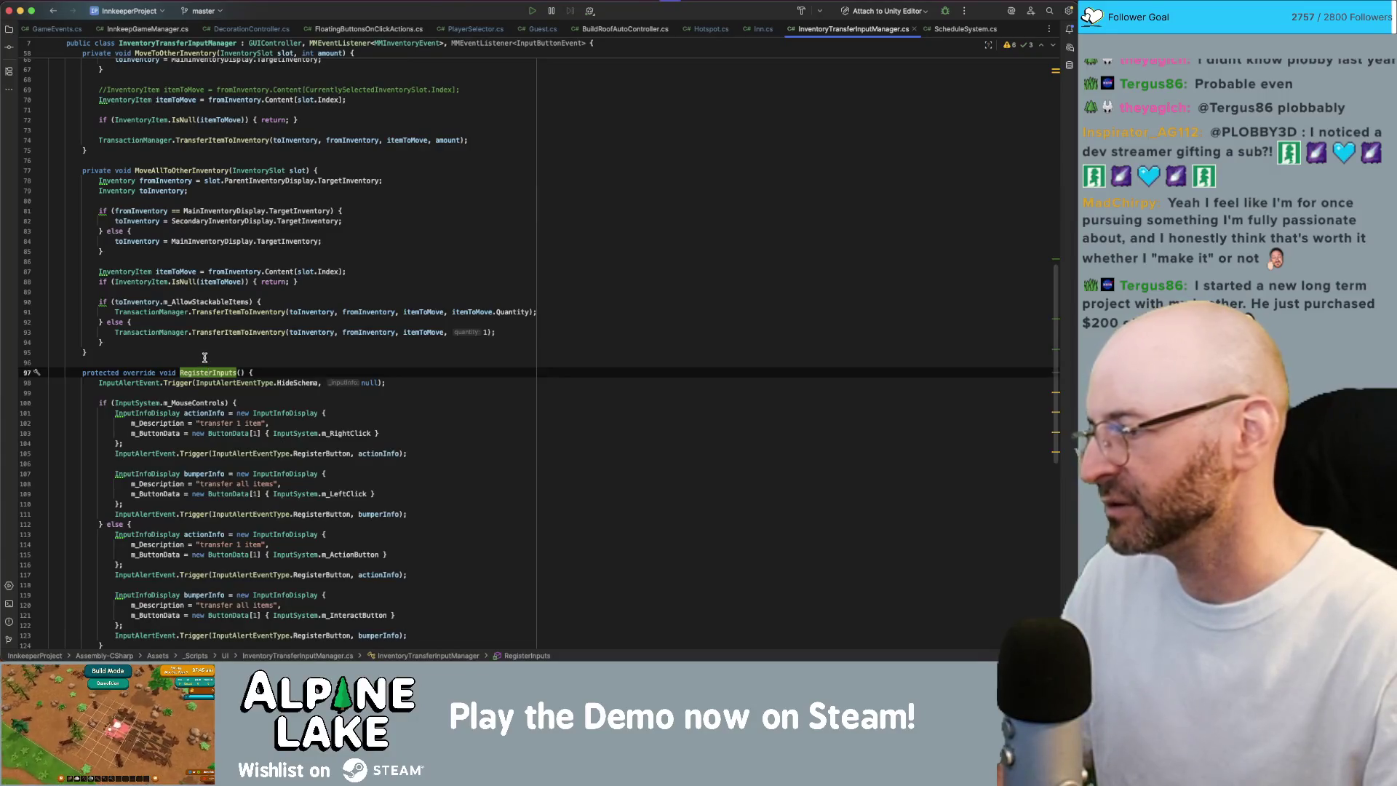
left_click(233, 362)
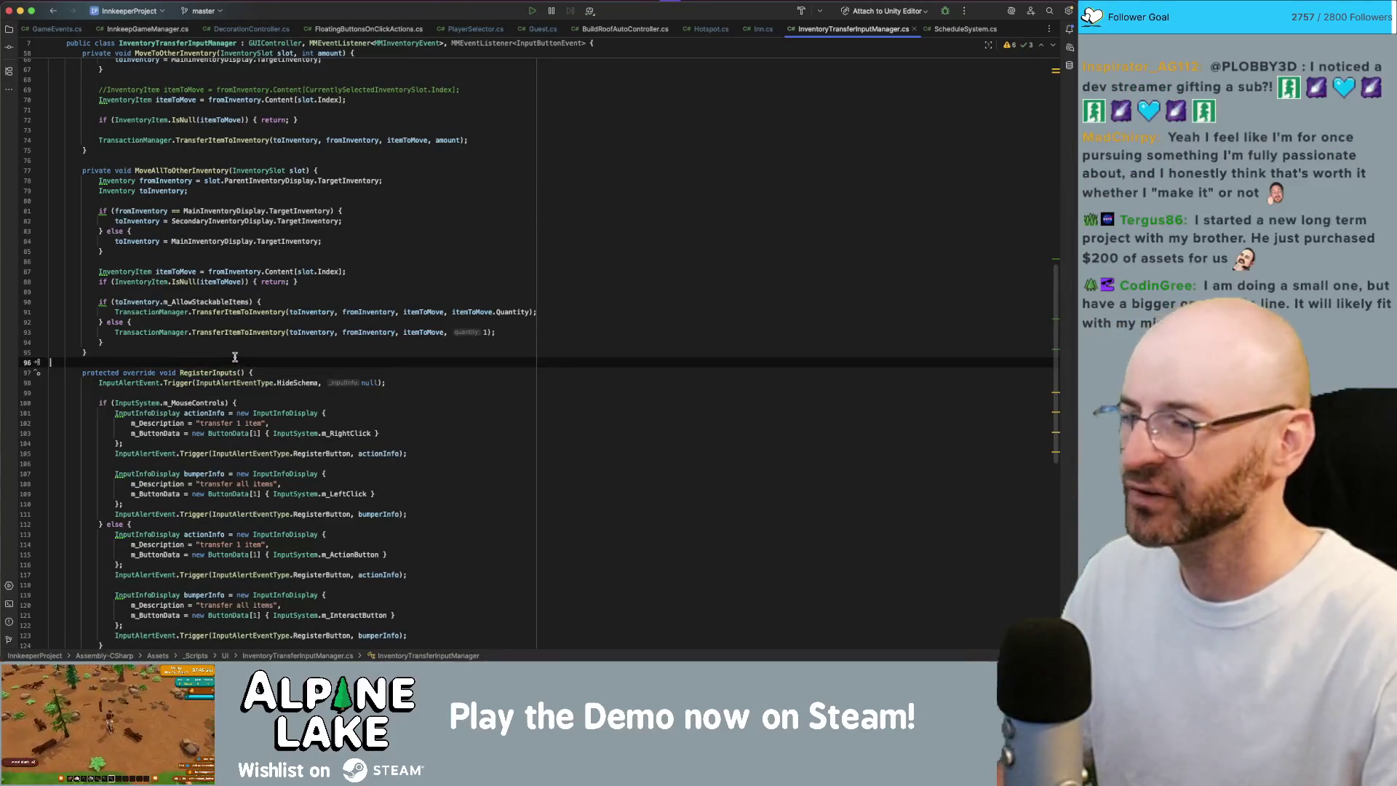
scroll(233, 365, "down", 1)
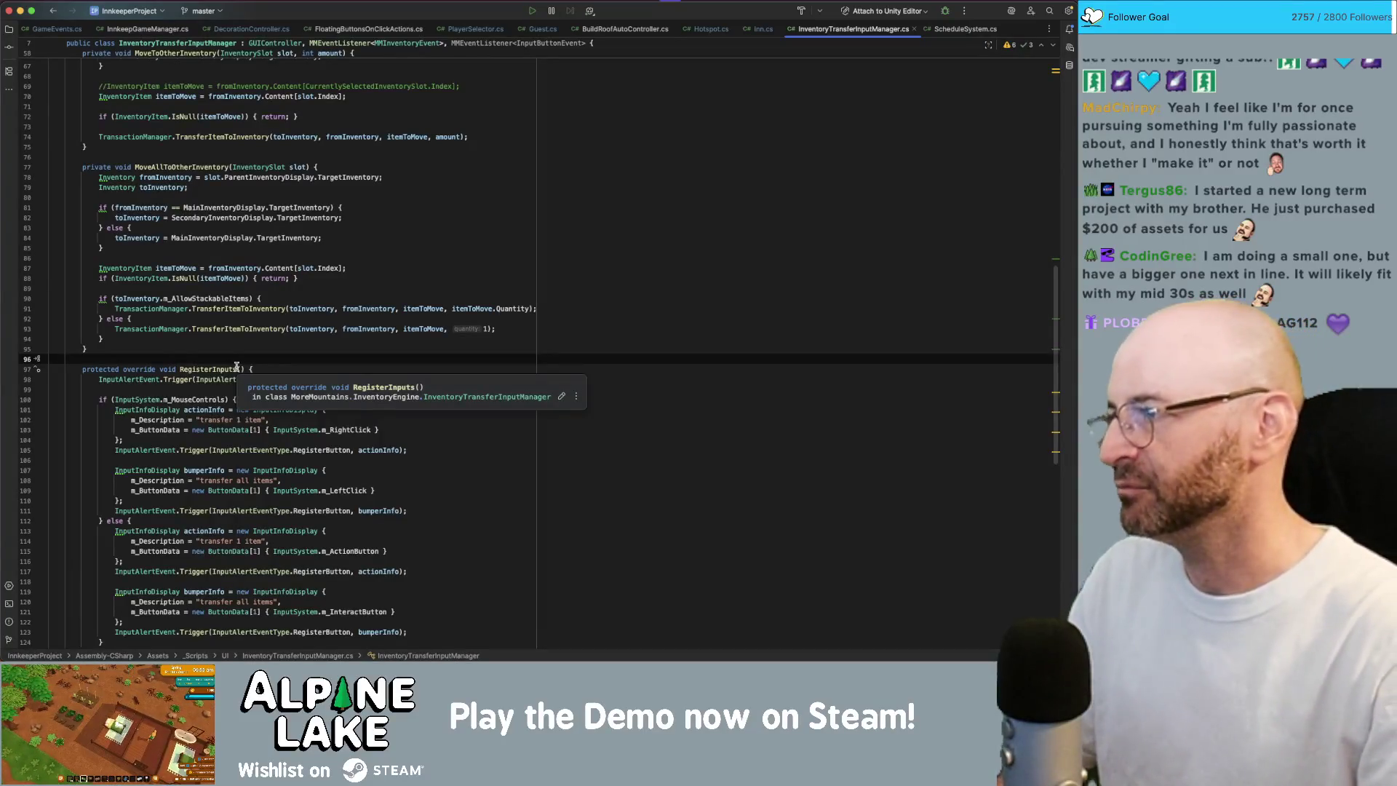
scroll(387, 420, "down", 7)
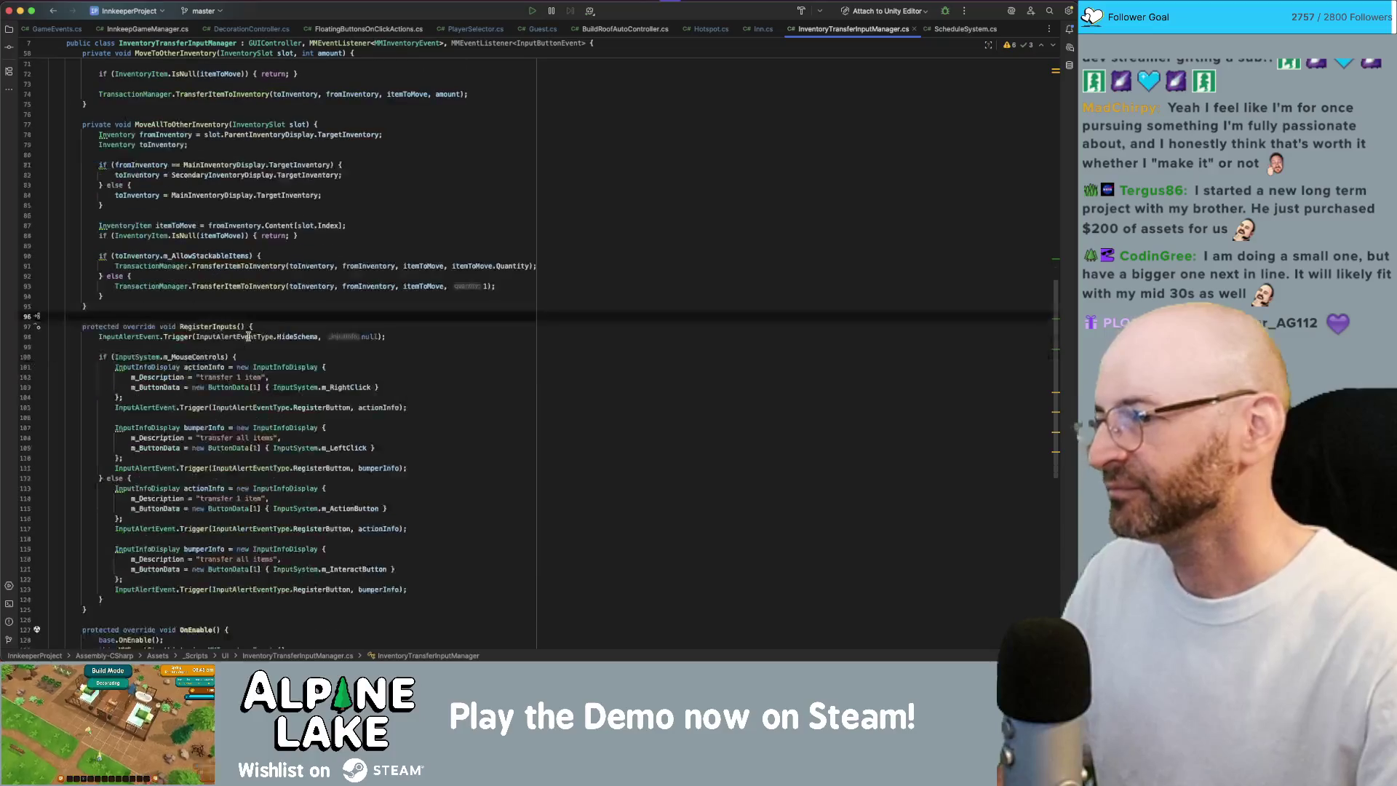
left_click(382, 392)
scroll(382, 393, "down", 3)
scroll(382, 393, "down", 2)
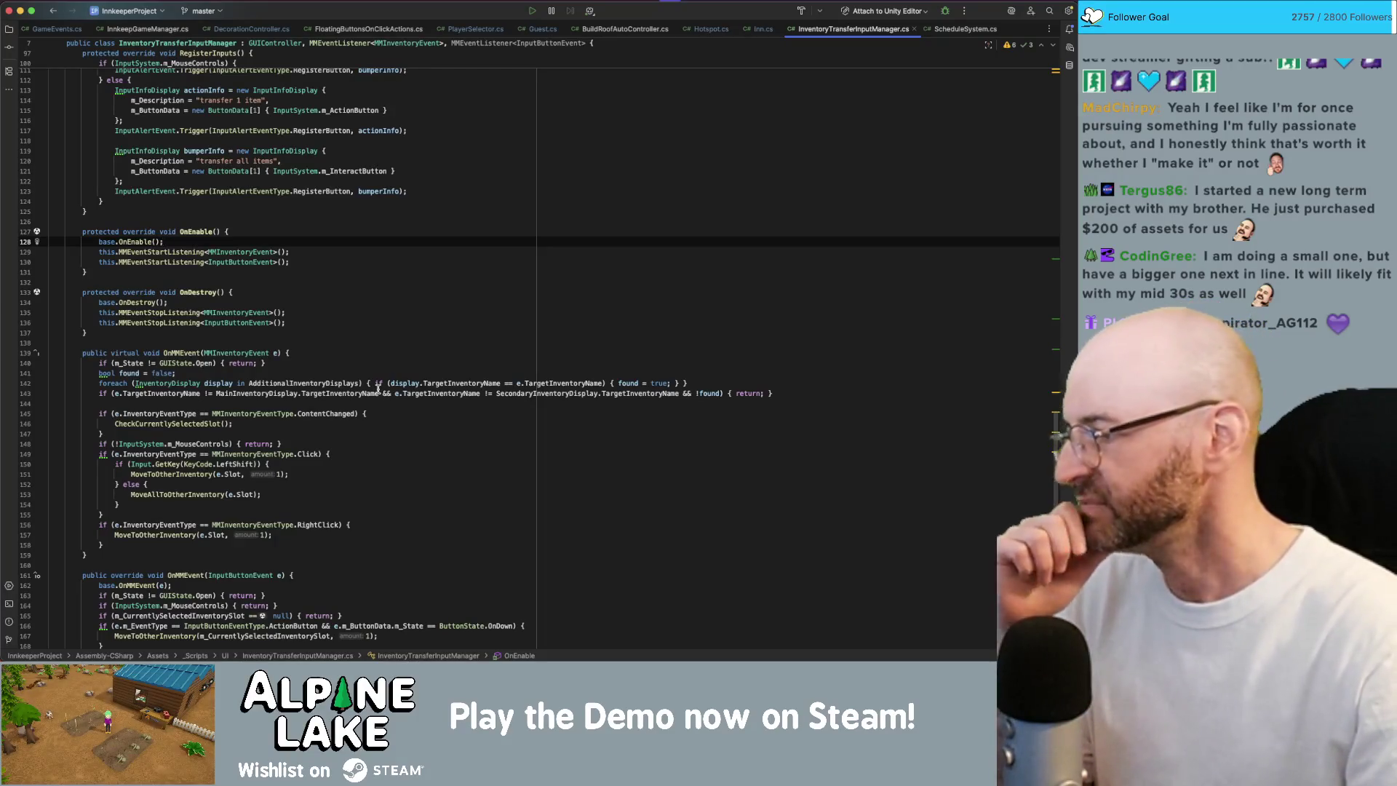
mouse_move(378, 389)
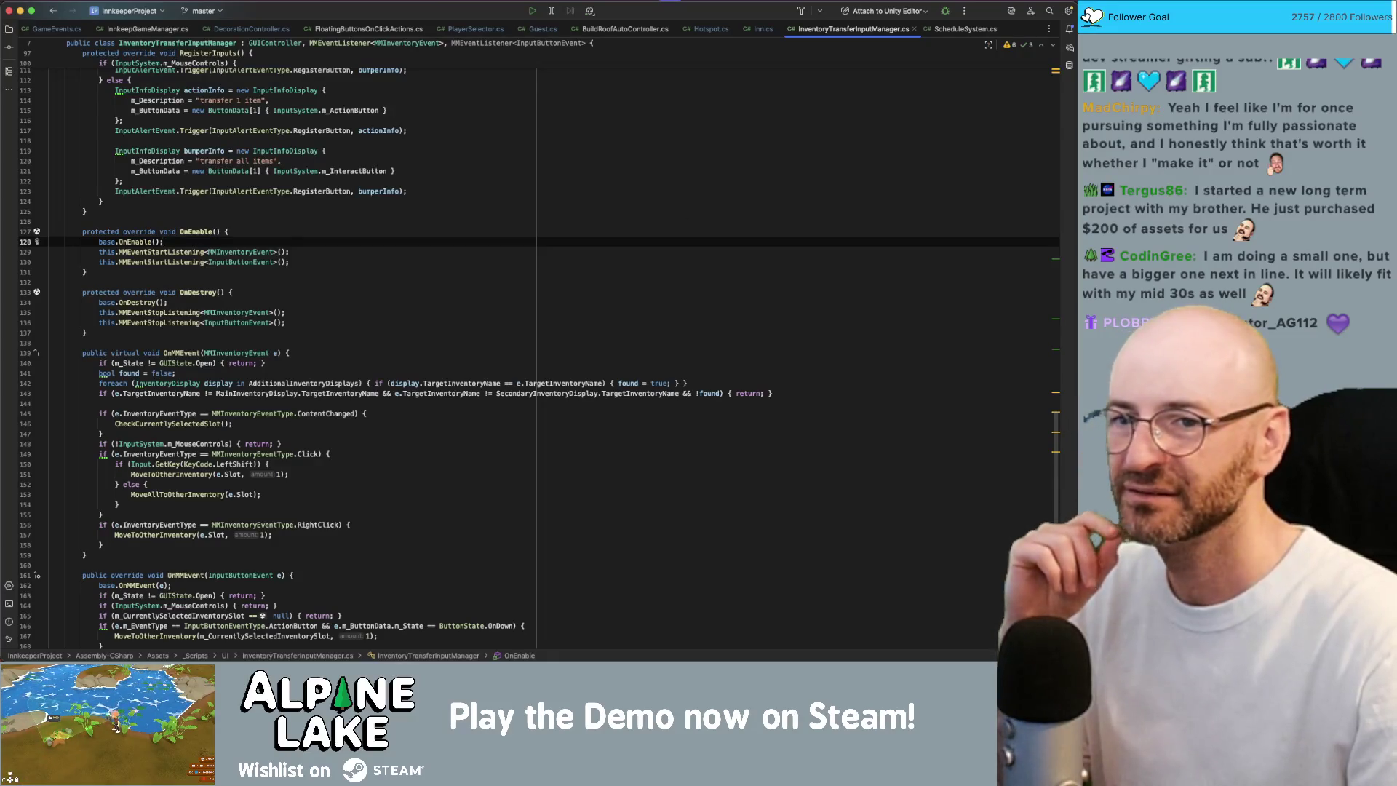
key("super+Tab")
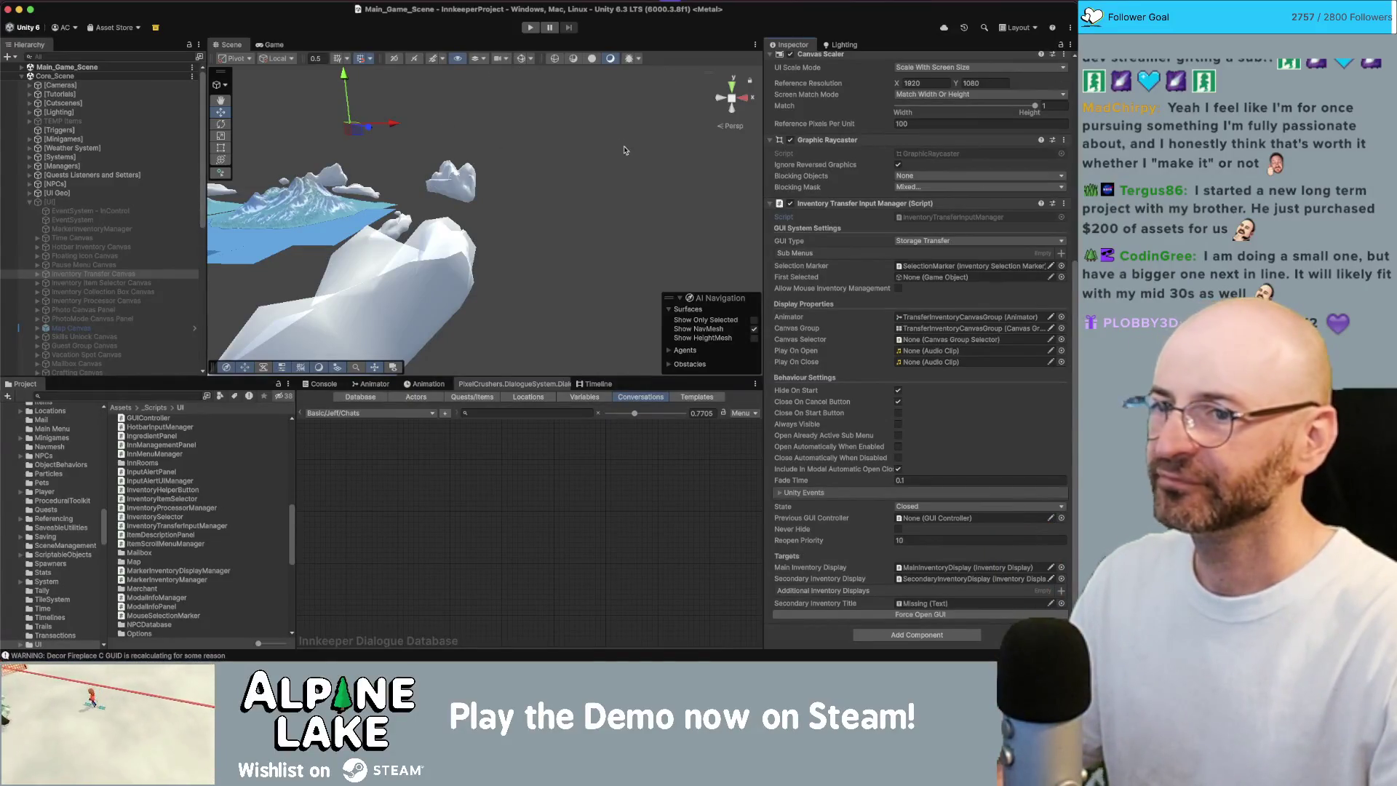
- Press Play to run the game in the Game view
left_click(529, 27)
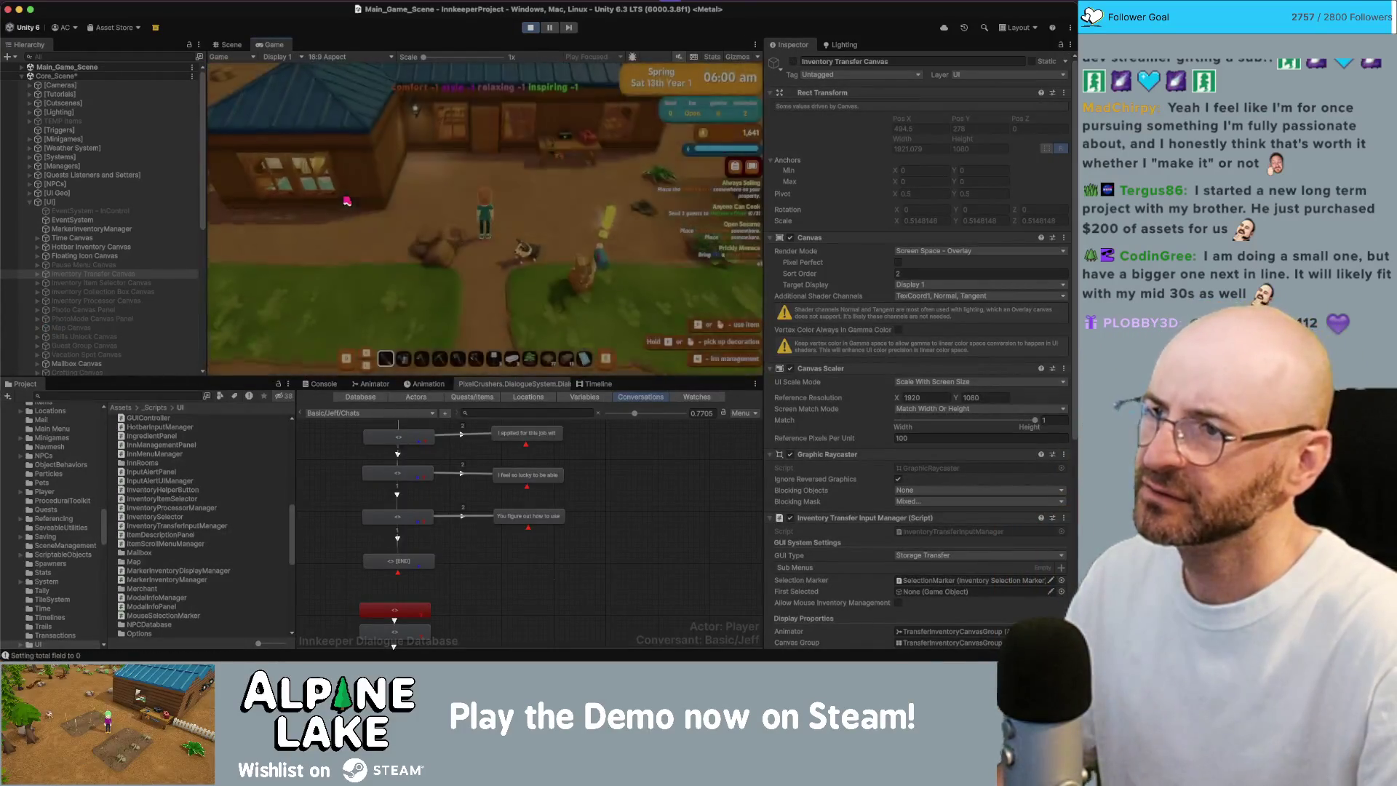
- Walk the character into the house past the chest, then show the Console's NullReferenceException errors
key("w")
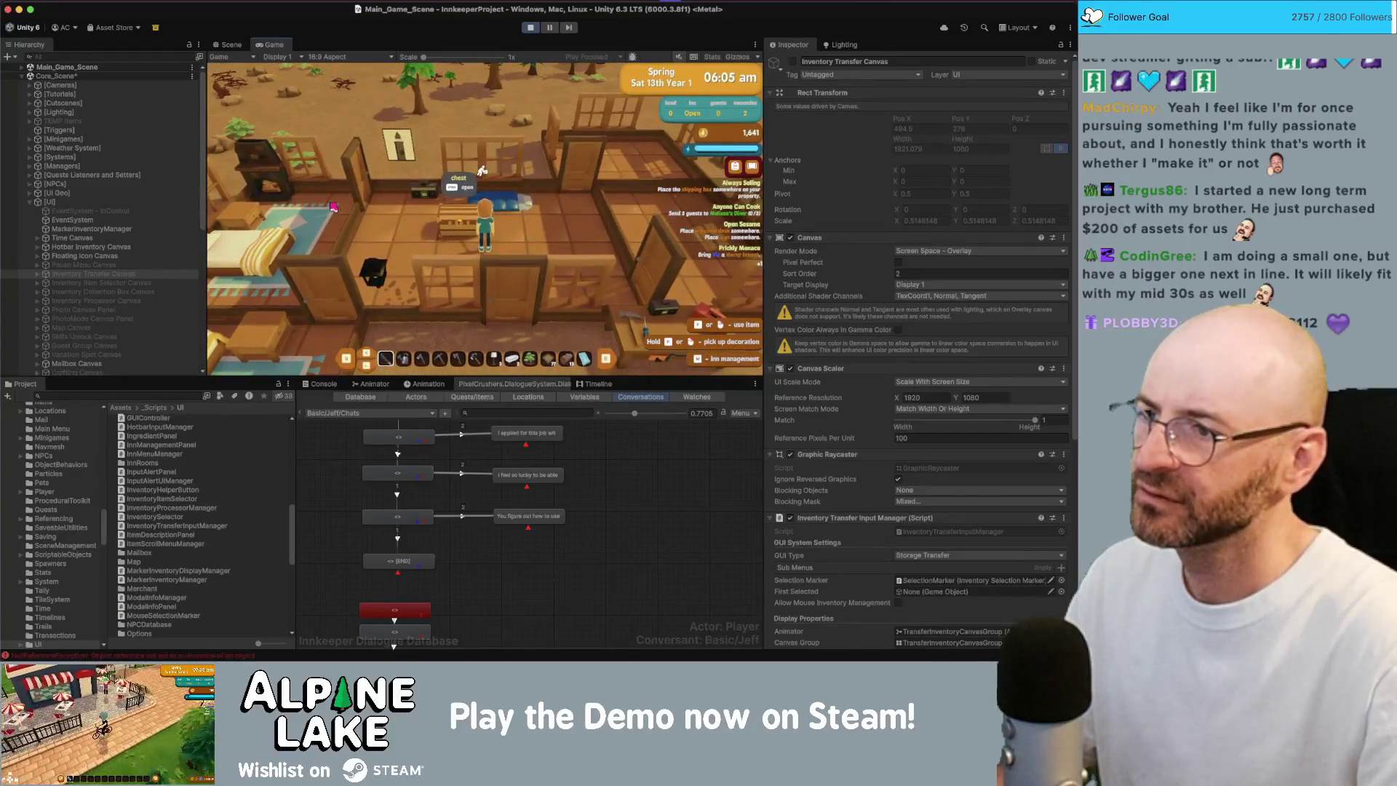
key("w")
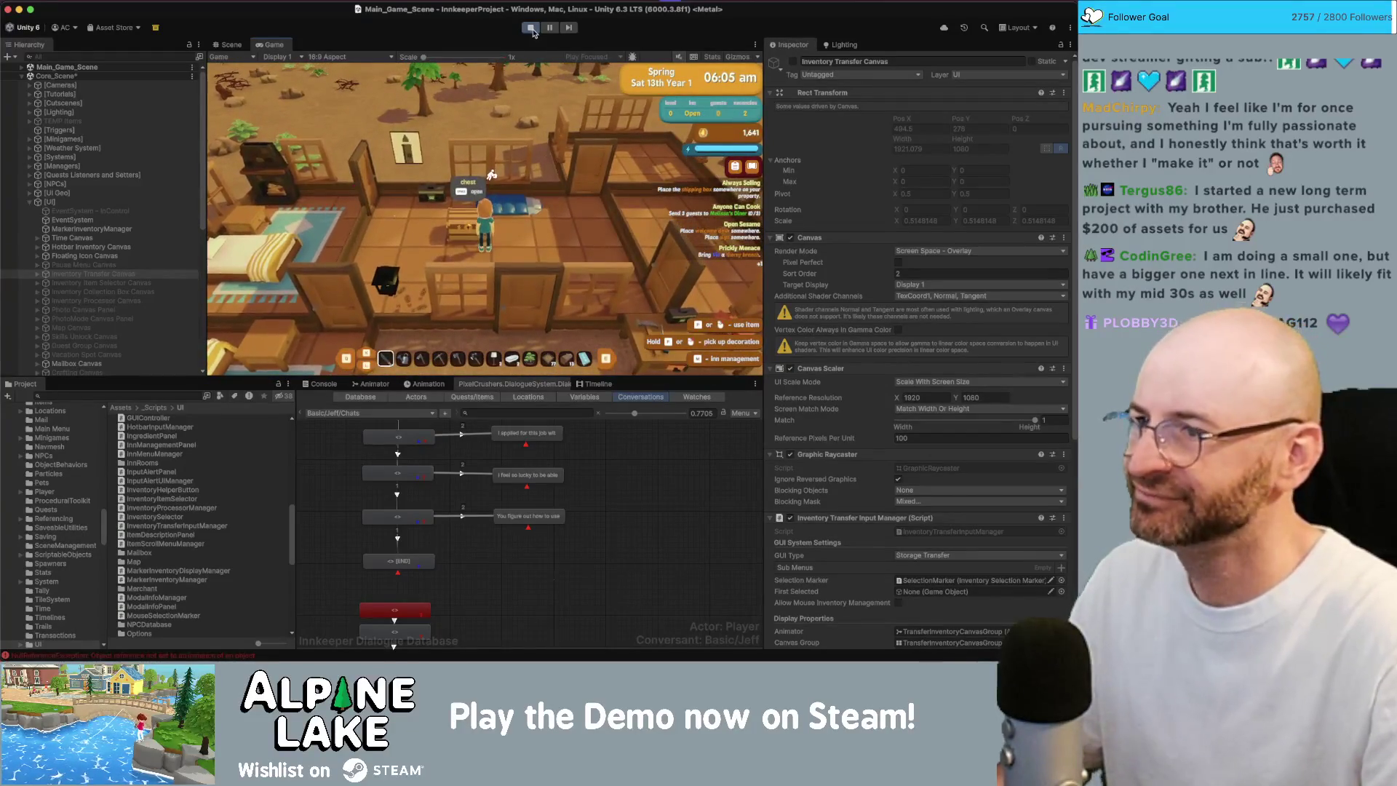
left_click(325, 381)
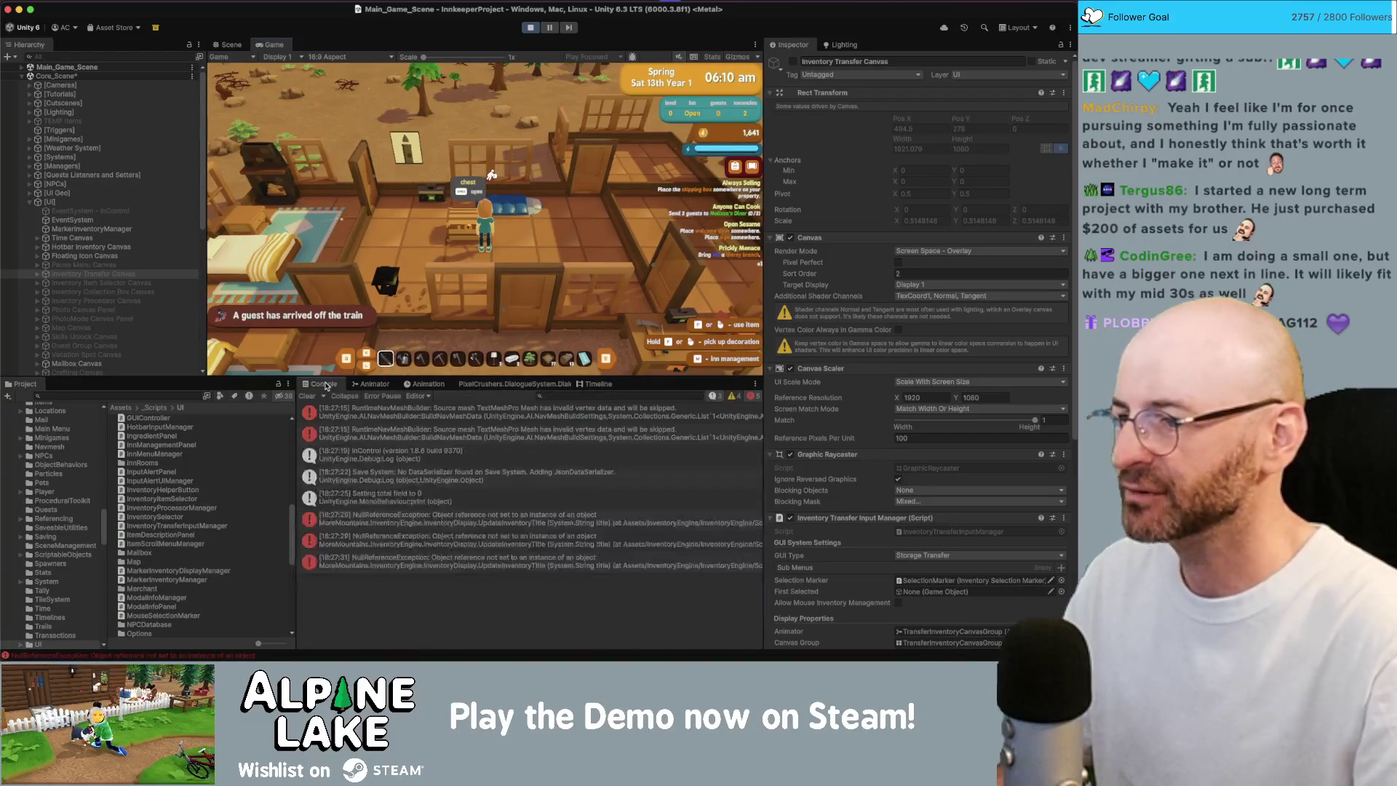
- Inspect the NullReferenceException stack trace, stop play mode, and pan the Scene view onto the inventory panels
left_click(461, 522)
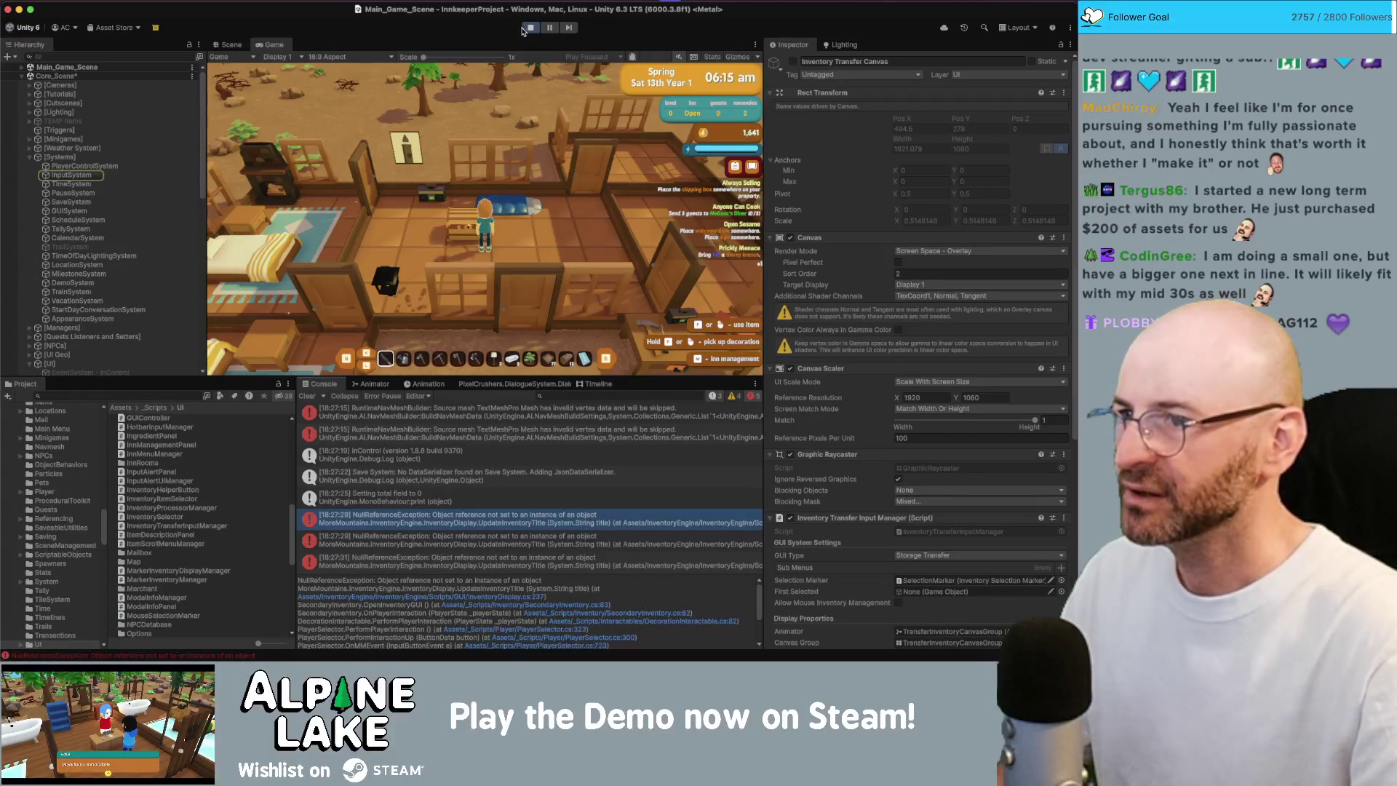
left_click(529, 28)
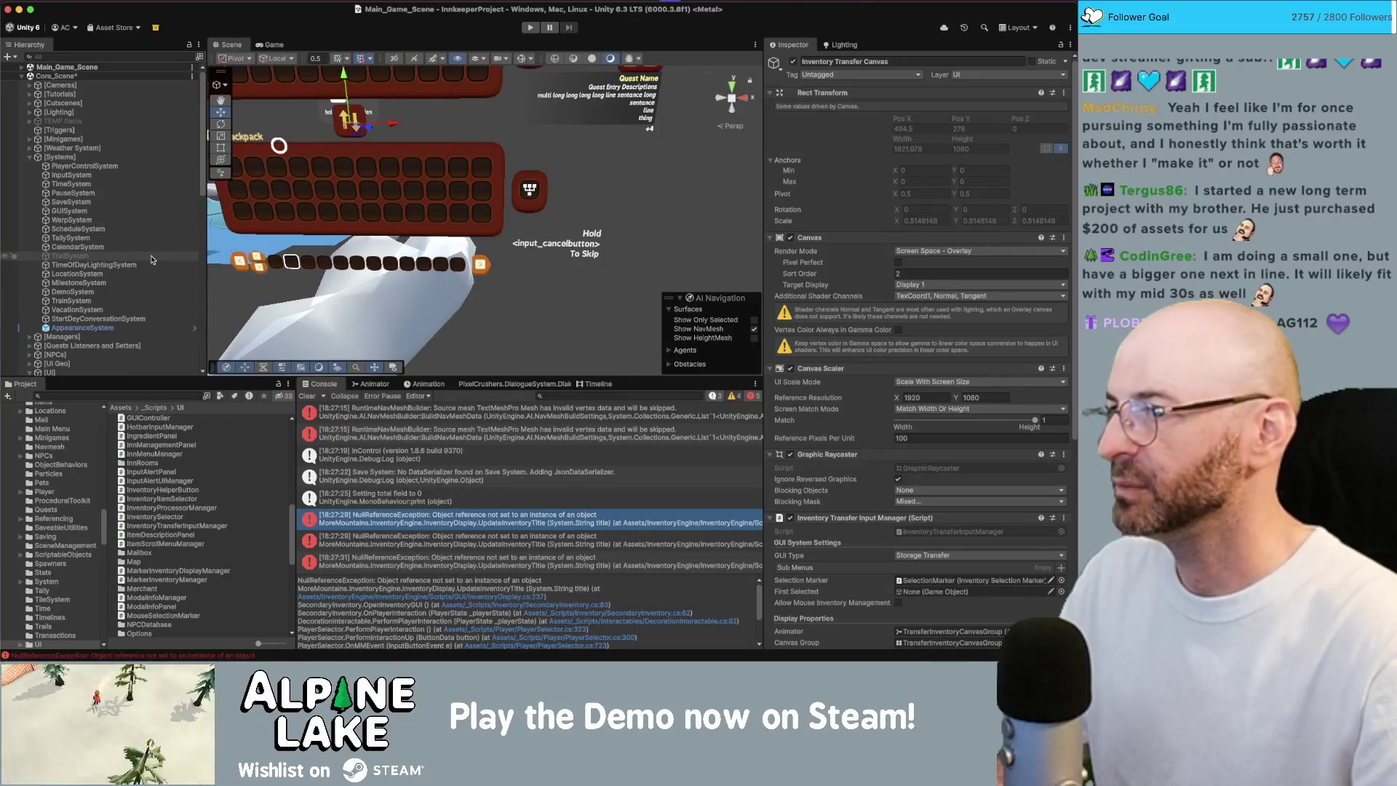
left_click_drag(476, 179, 334, 154)
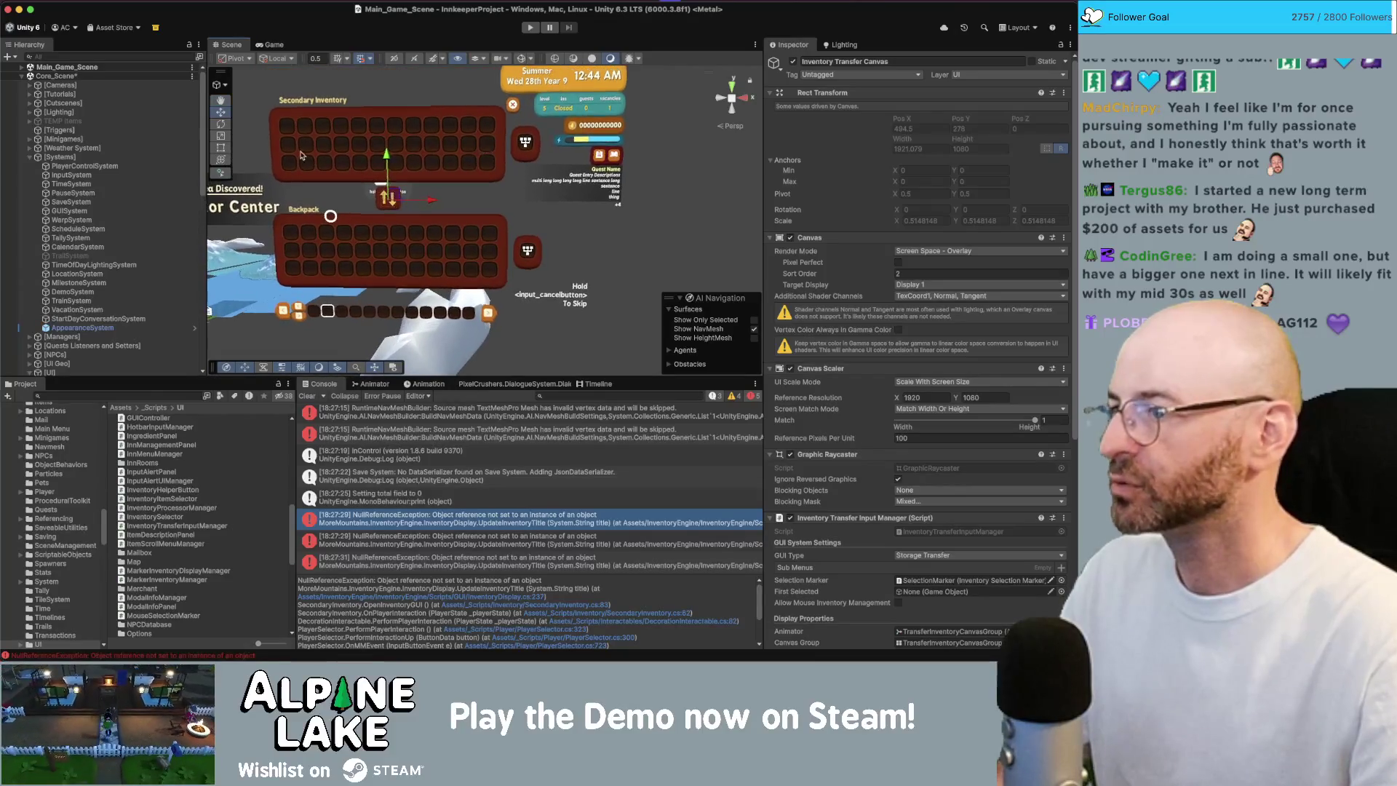
scroll(109, 218, "down", 5)
- Select Inventory Transfer Canvas and scroll to its input manager's empty Secondary Inventory Title field
left_click(155, 282)
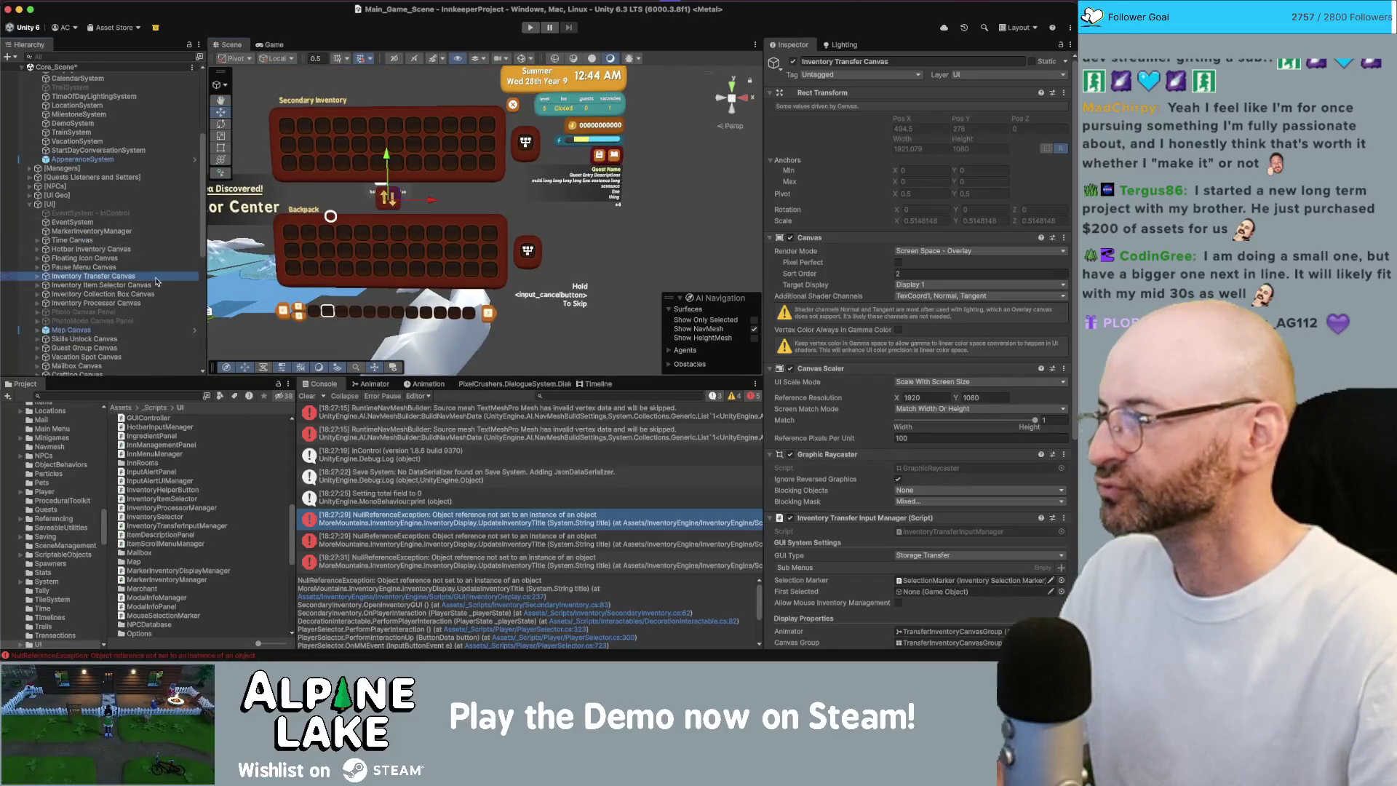
key("Right")
key("Down")
key("Right")
key("Down")
key("Right")
key("Down")
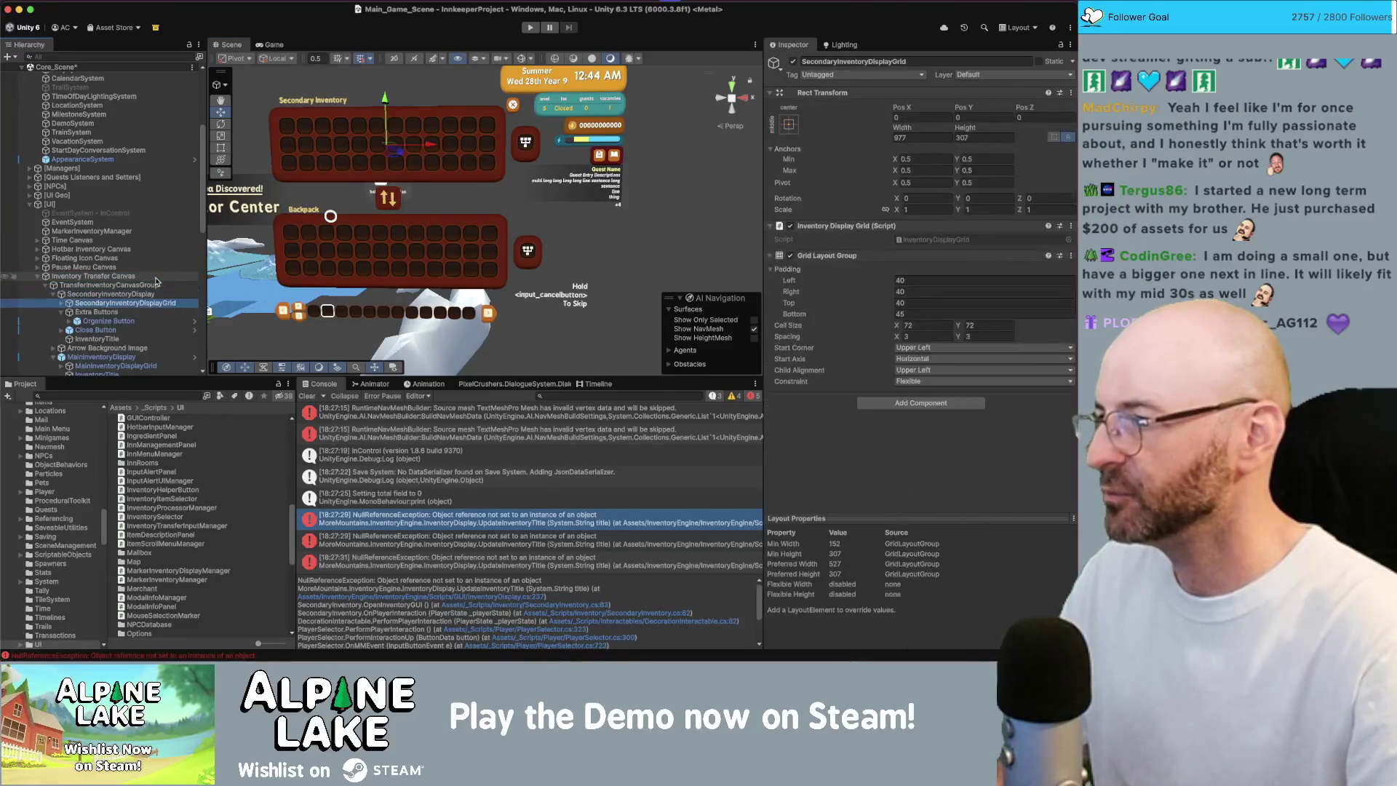
key("Right")
key("Left")
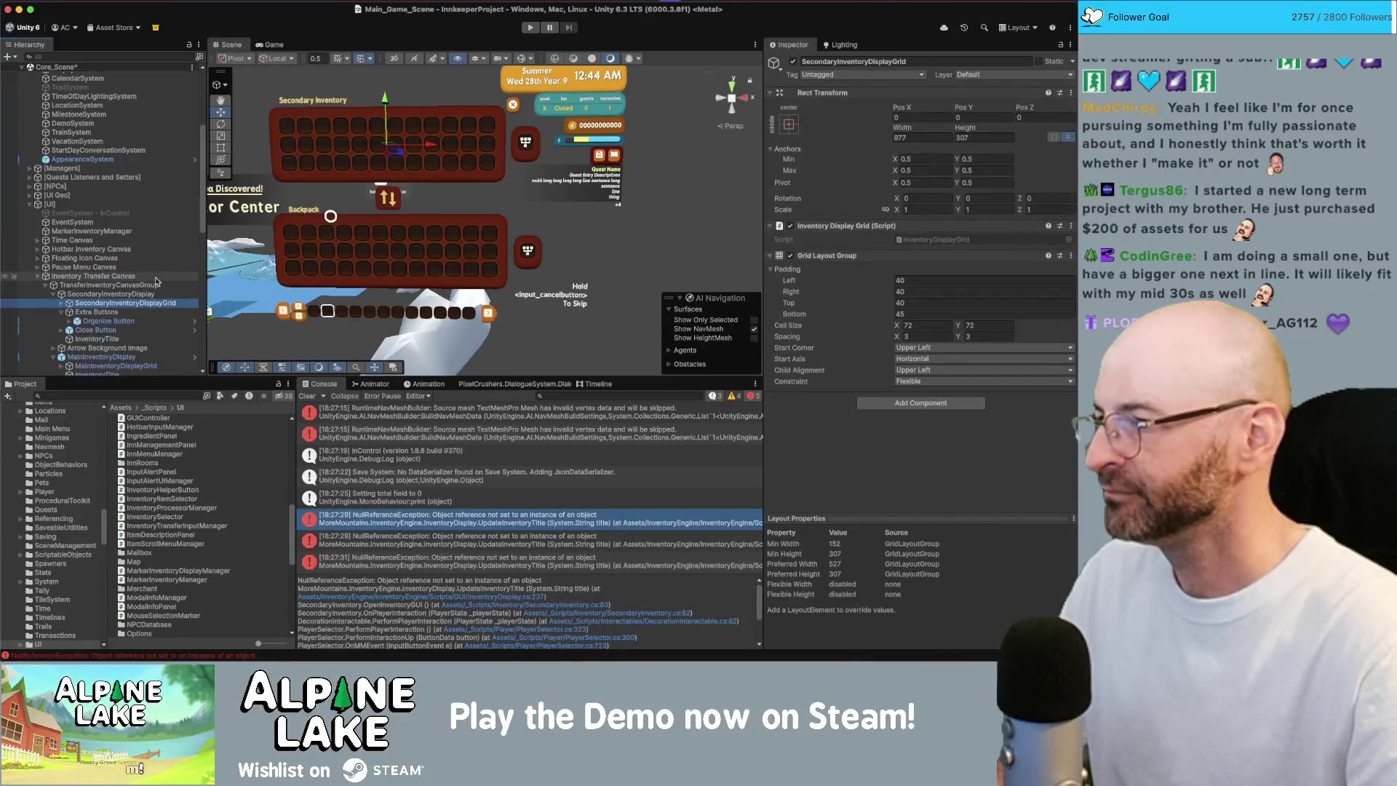
left_click(155, 277)
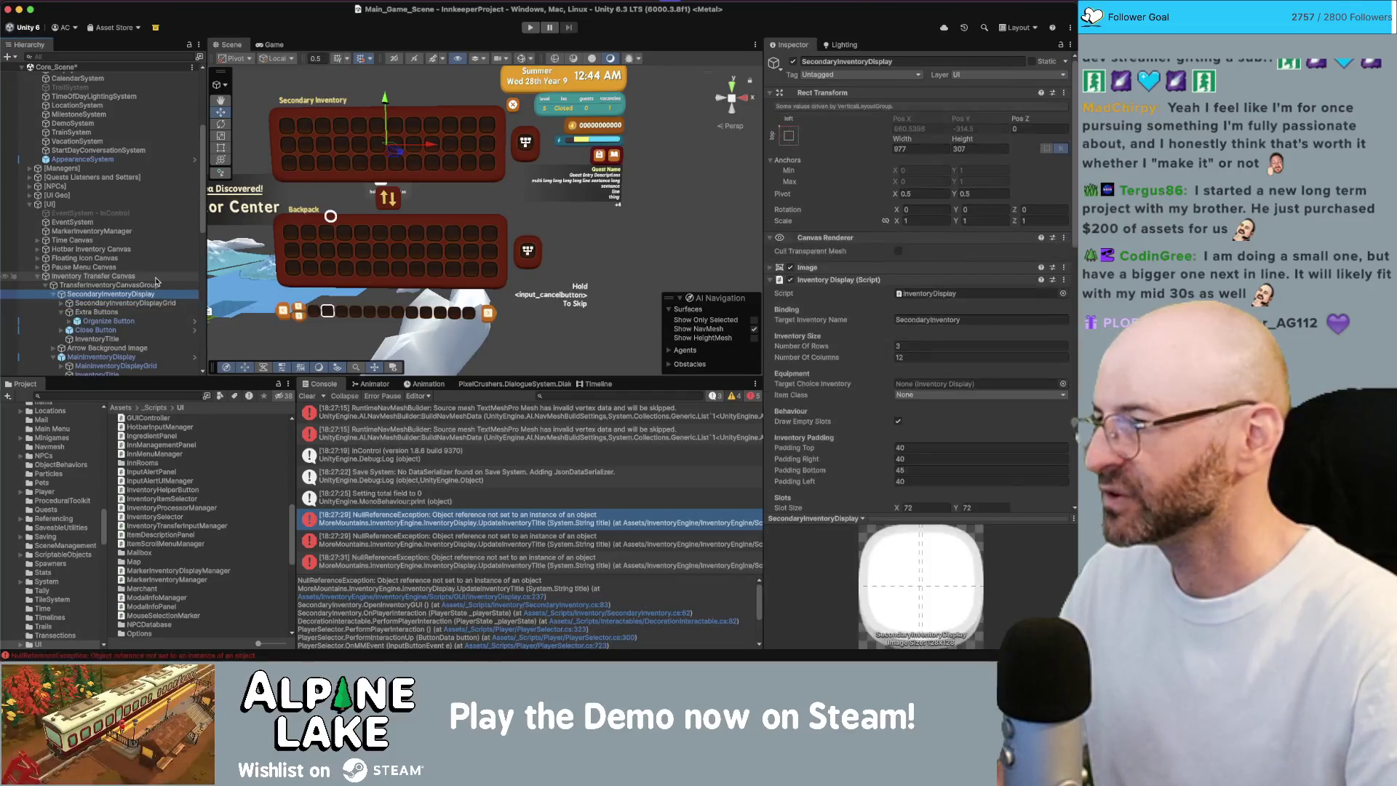
scroll(900, 340, "down", 10)
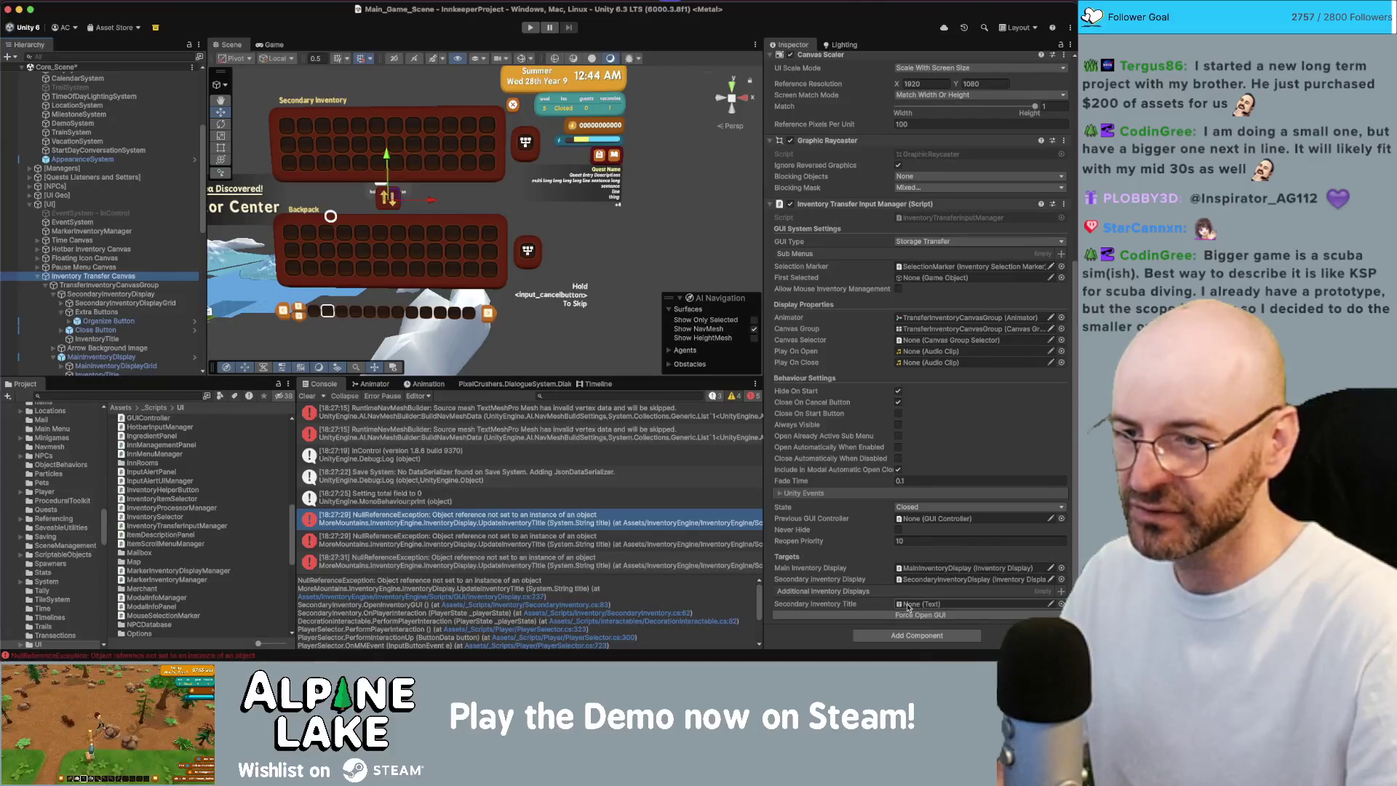
- Assign InventoryTitle as the canvas's Secondary Inventory Title and re-enter play mode to test
mouse_move(117, 336)
left_mouse_down()
mouse_move(930, 614)
mouse_move(916, 604)
left_mouse_up()
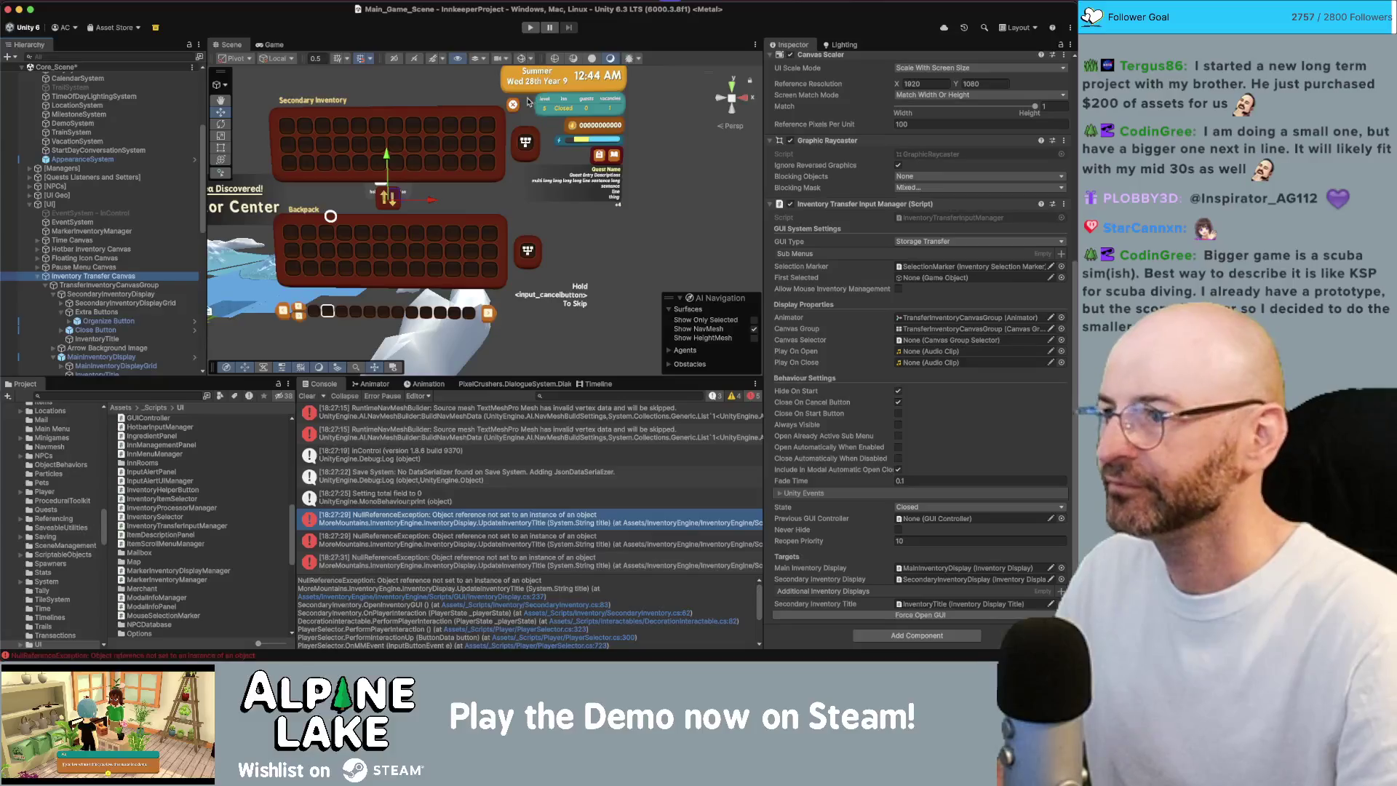
left_click(532, 27)
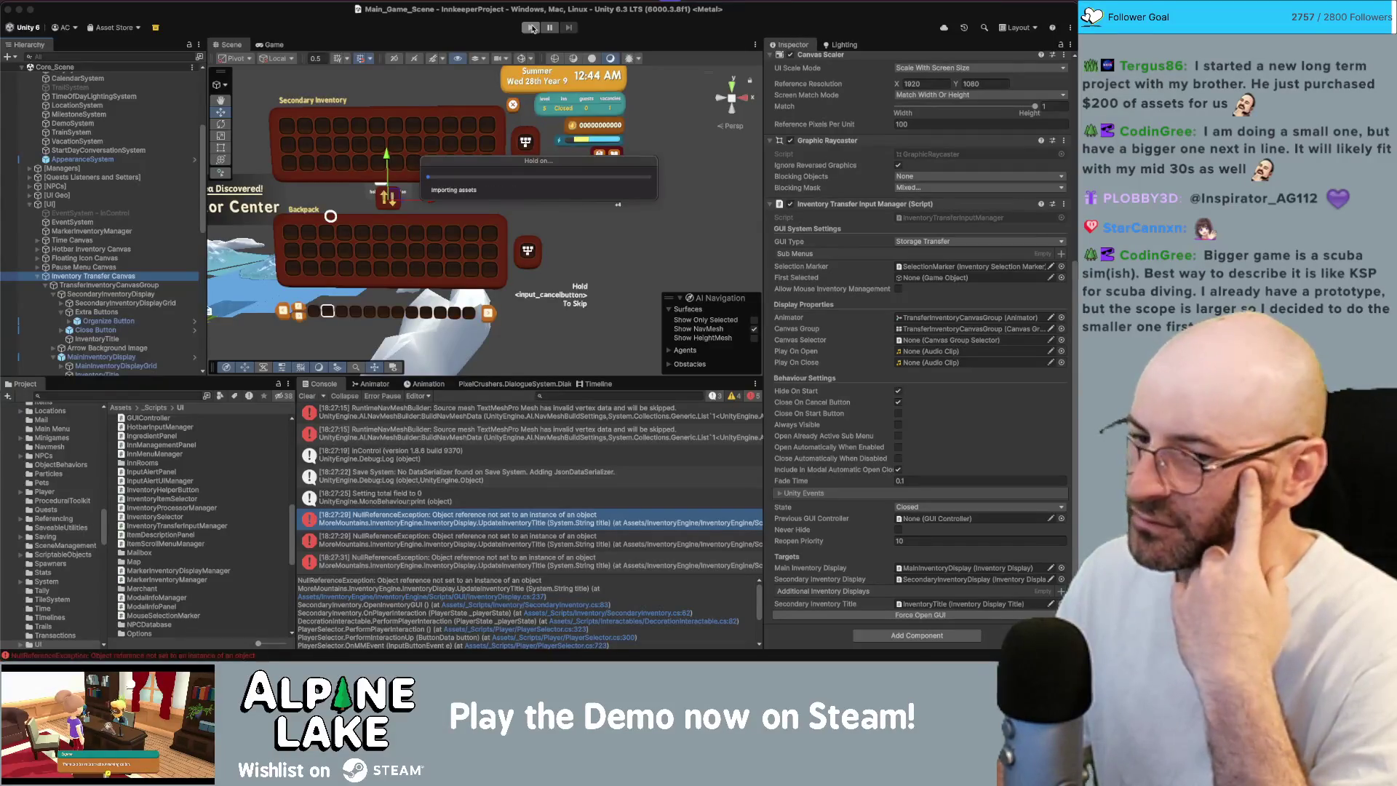
left_click(532, 27)
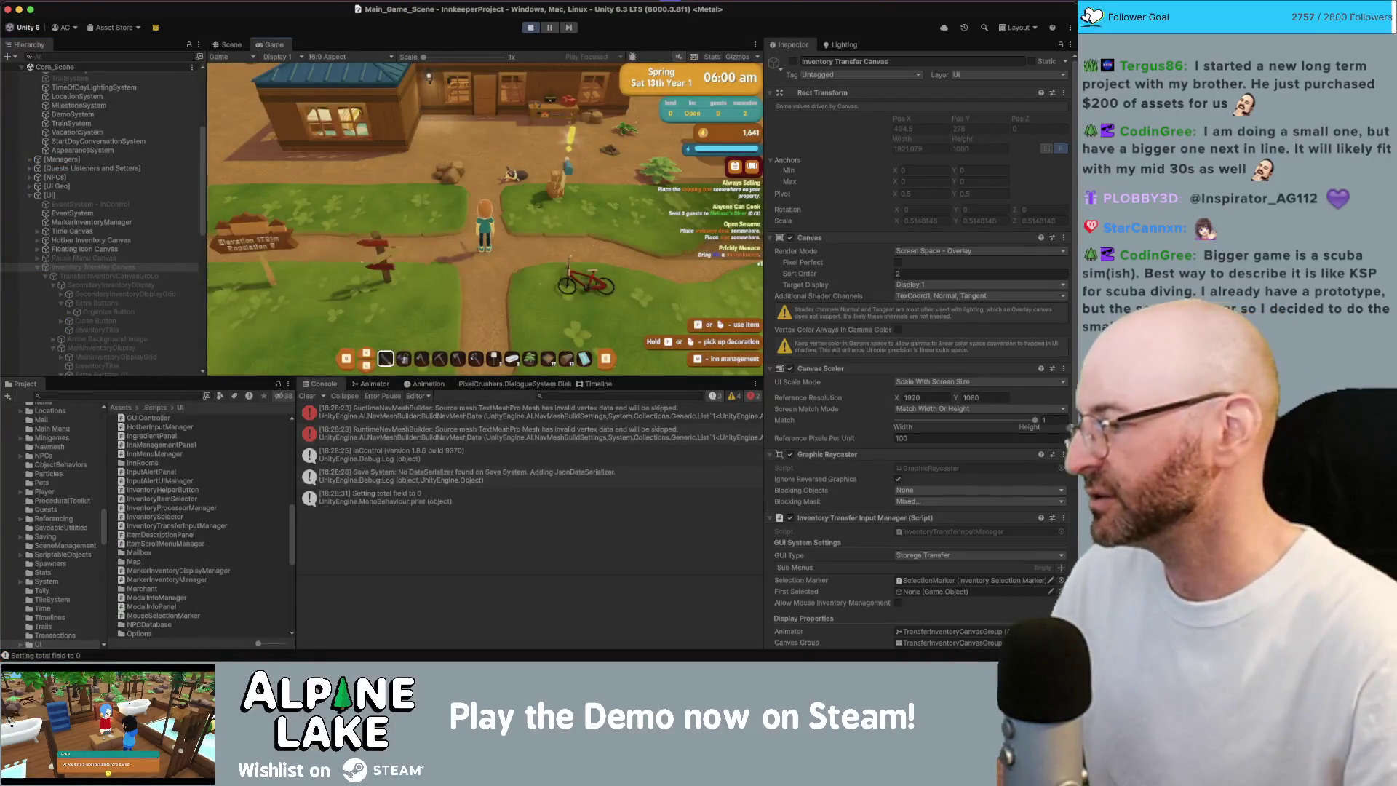
- Walk into the inn, open the chest's transfer menu, and open the new error's failing line in Rider
key("w")
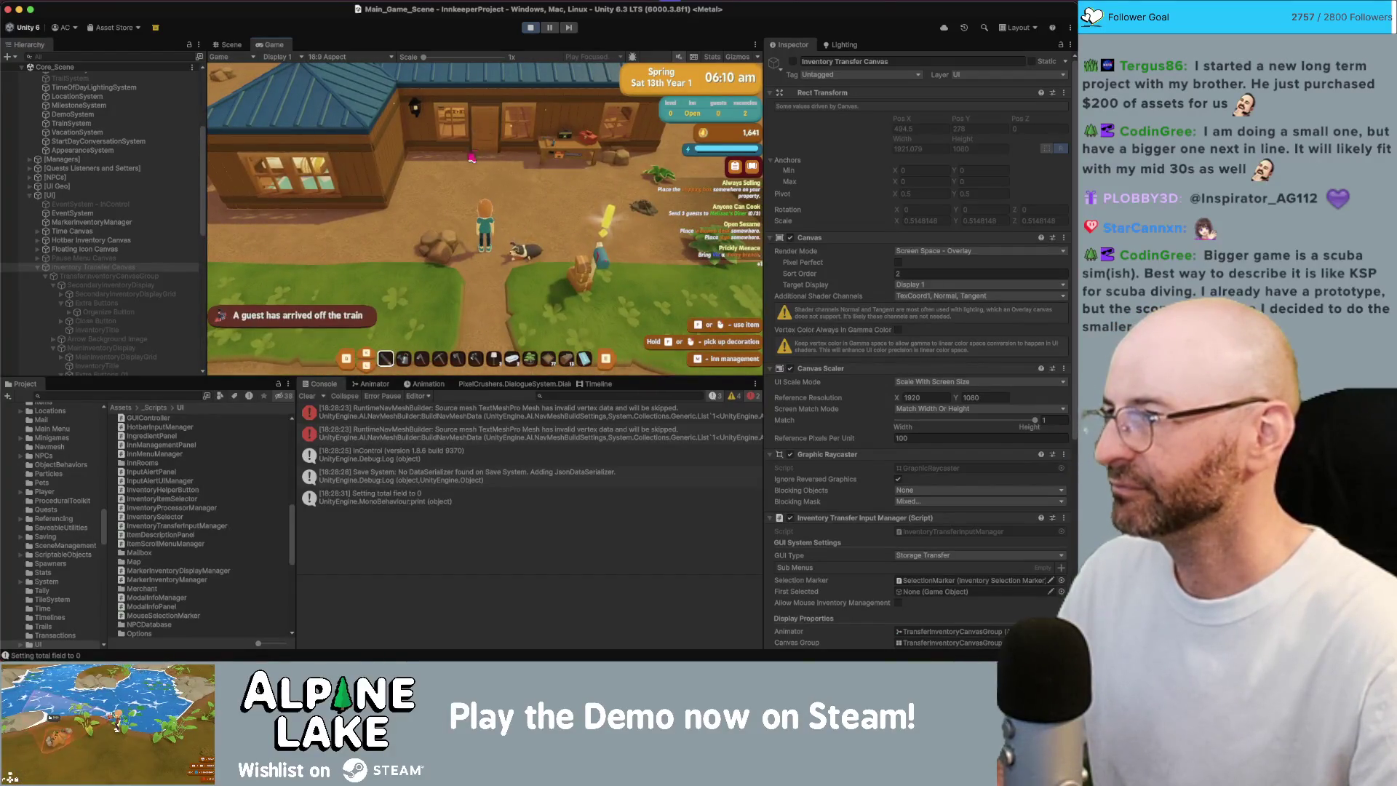
key("w")
key("w")
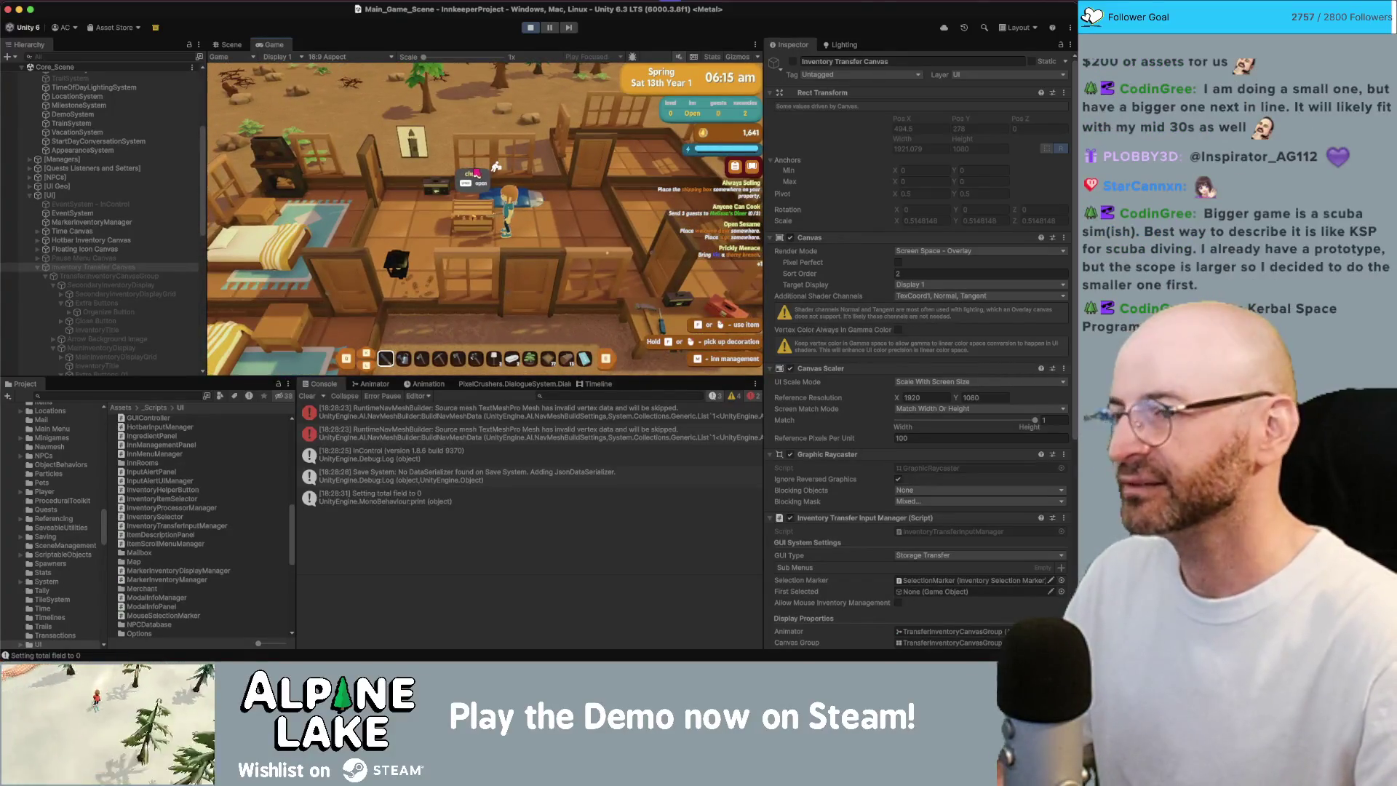
left_click(473, 170)
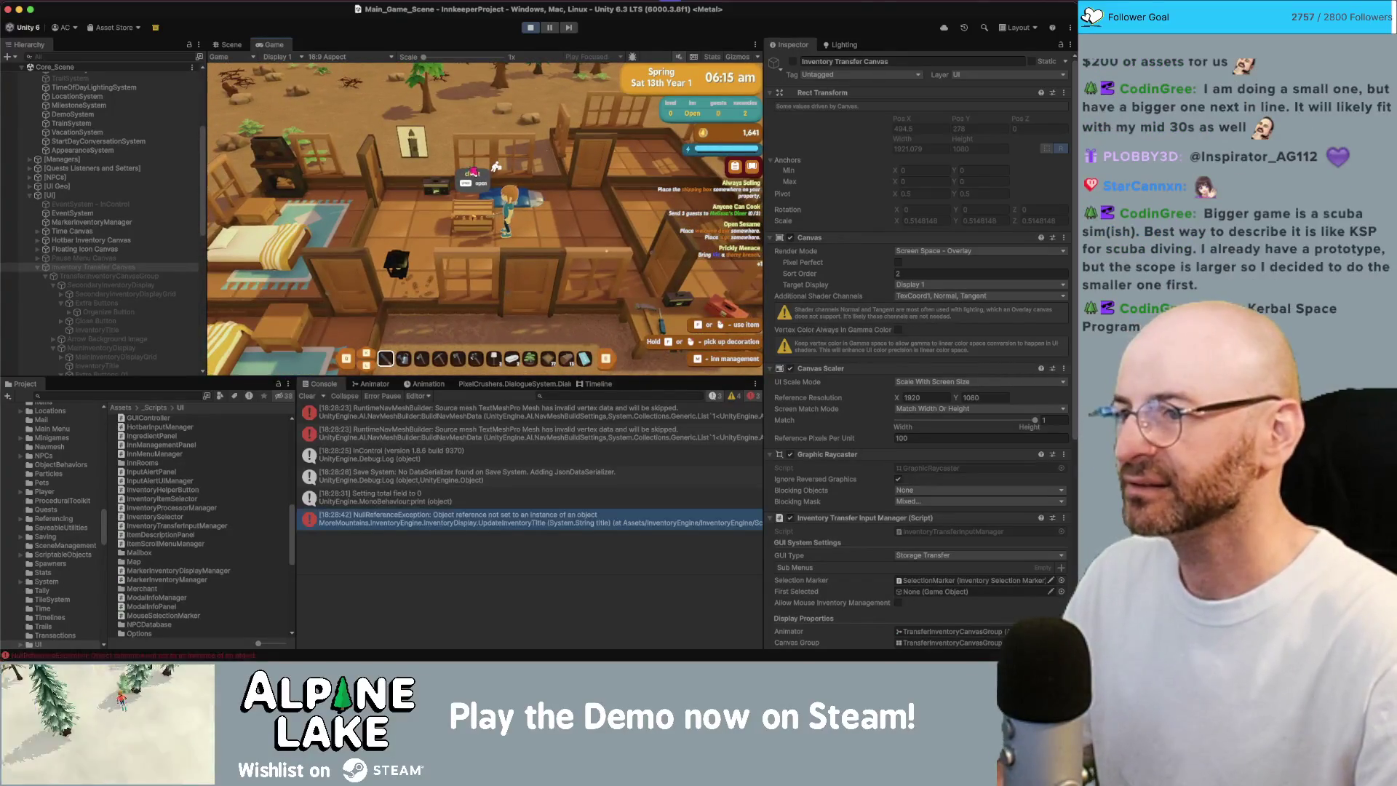
left_click(451, 519)
left_click(492, 599)
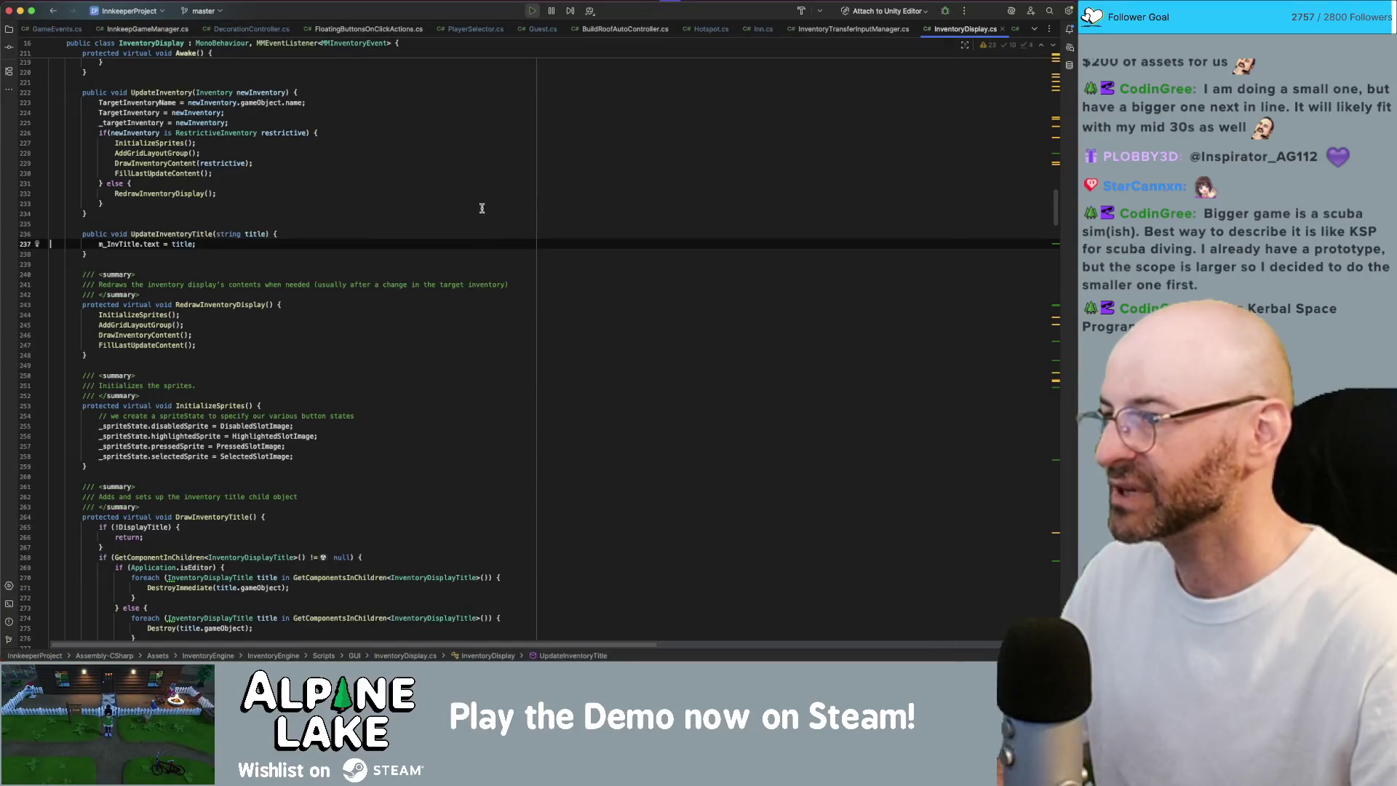
- Return from Rider to Unity and stop play mode
key("super+Tab")
left_click(530, 29)
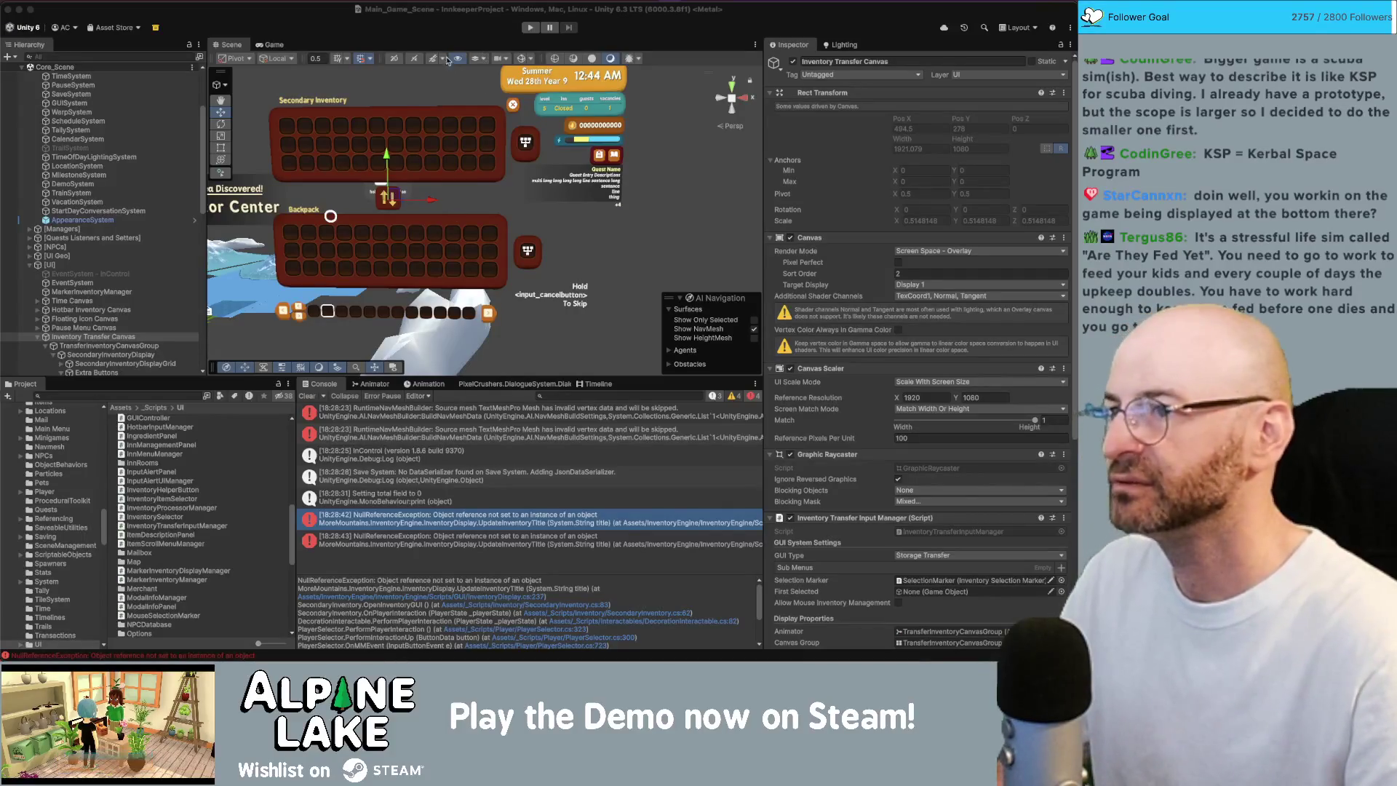
left_click(450, 28)
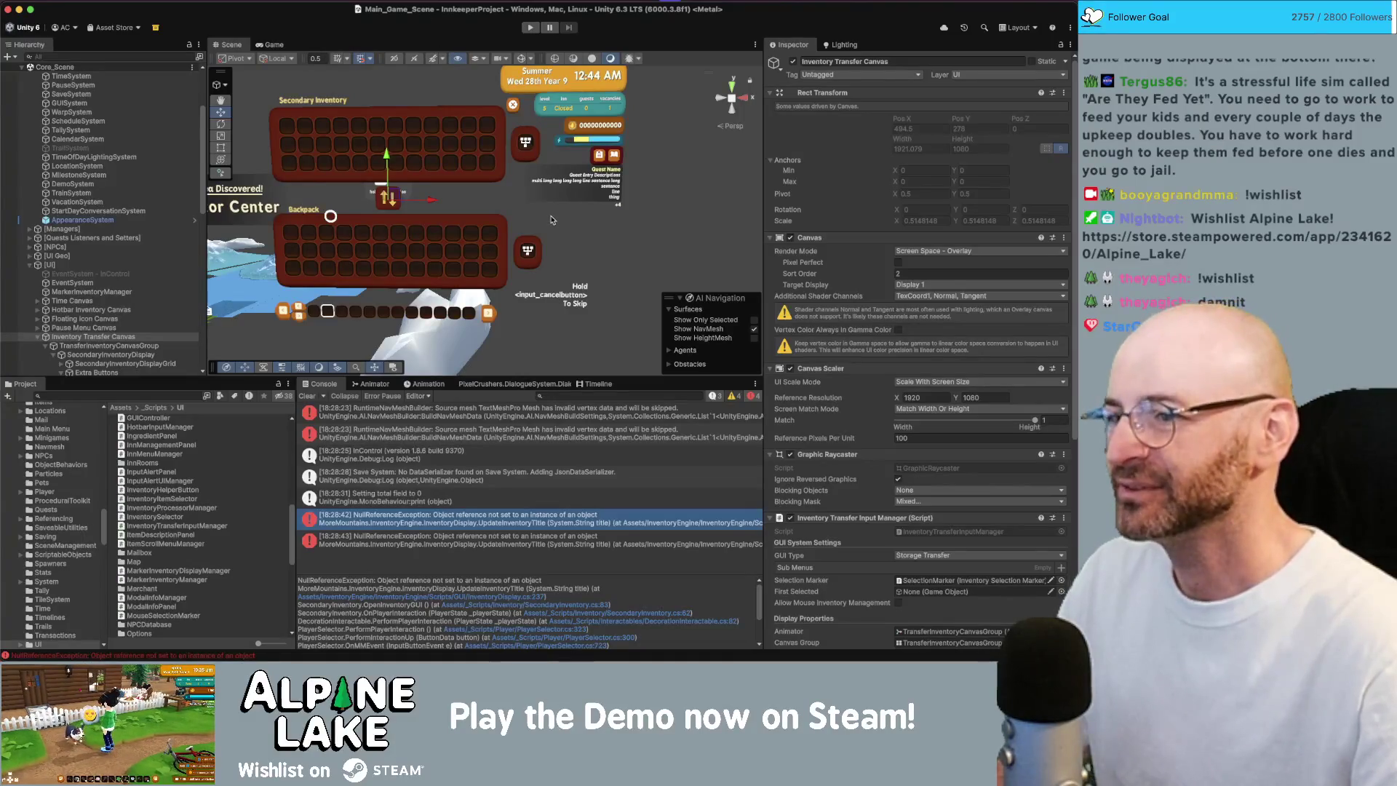
left_click_drag(553, 219, 550, 220, "alt")
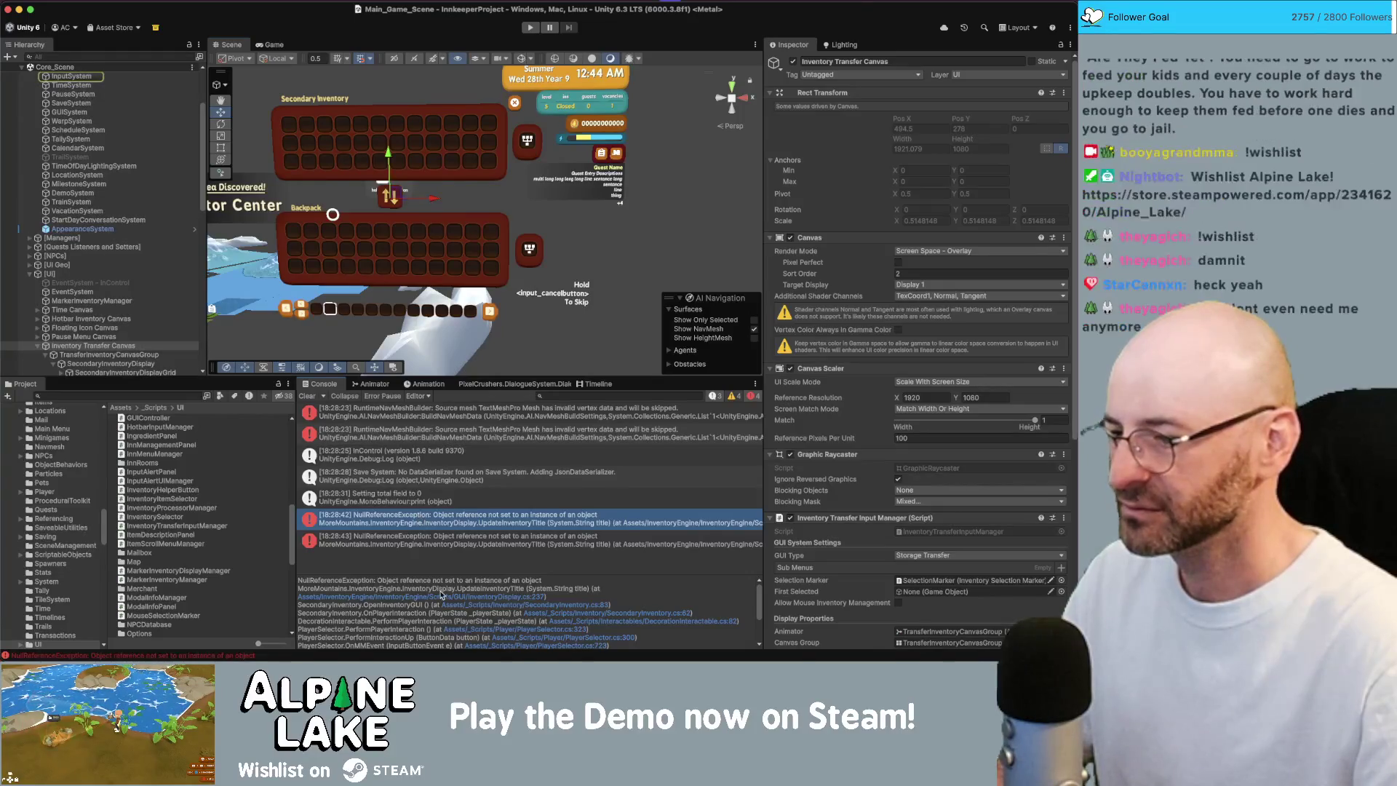
scroll(123, 295, "down", 2)
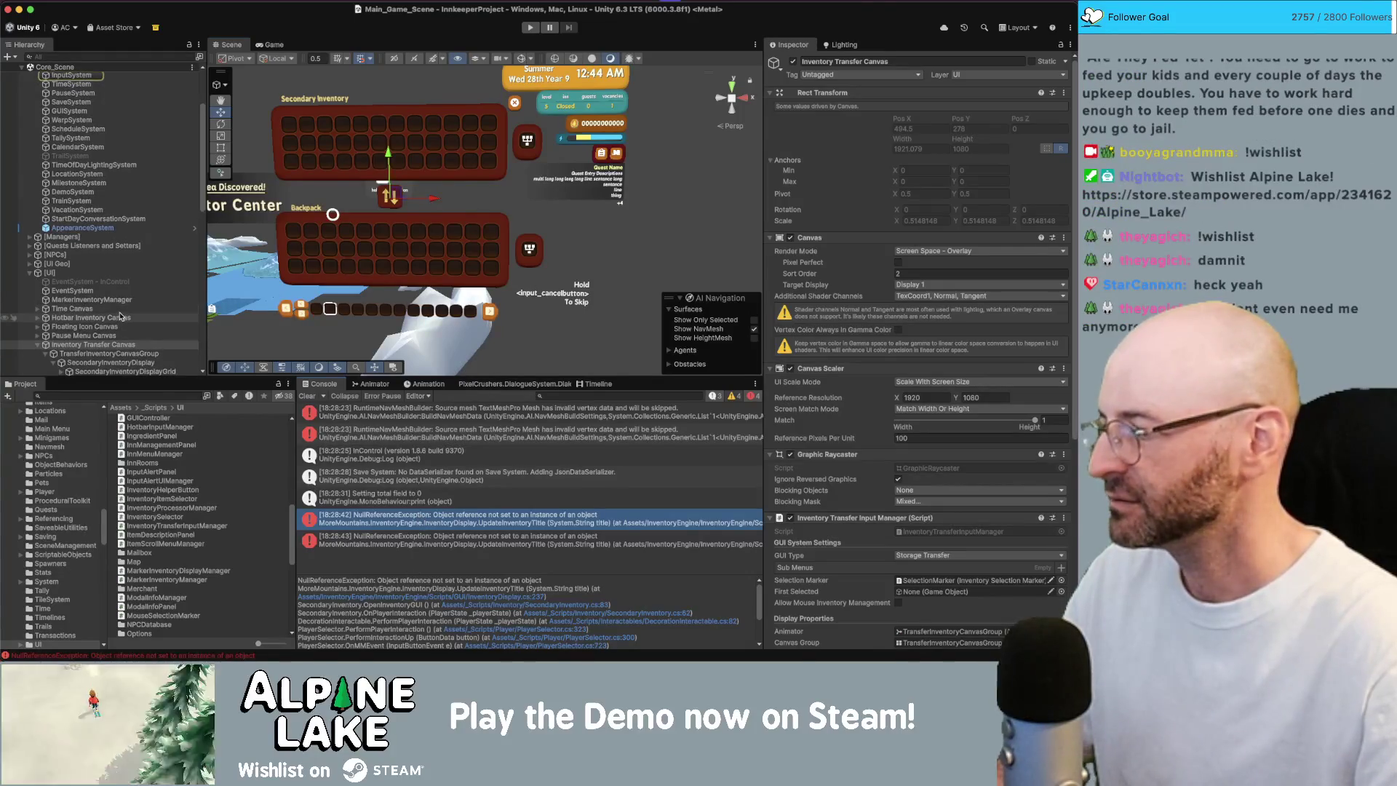
scroll(122, 296, "down", 5)
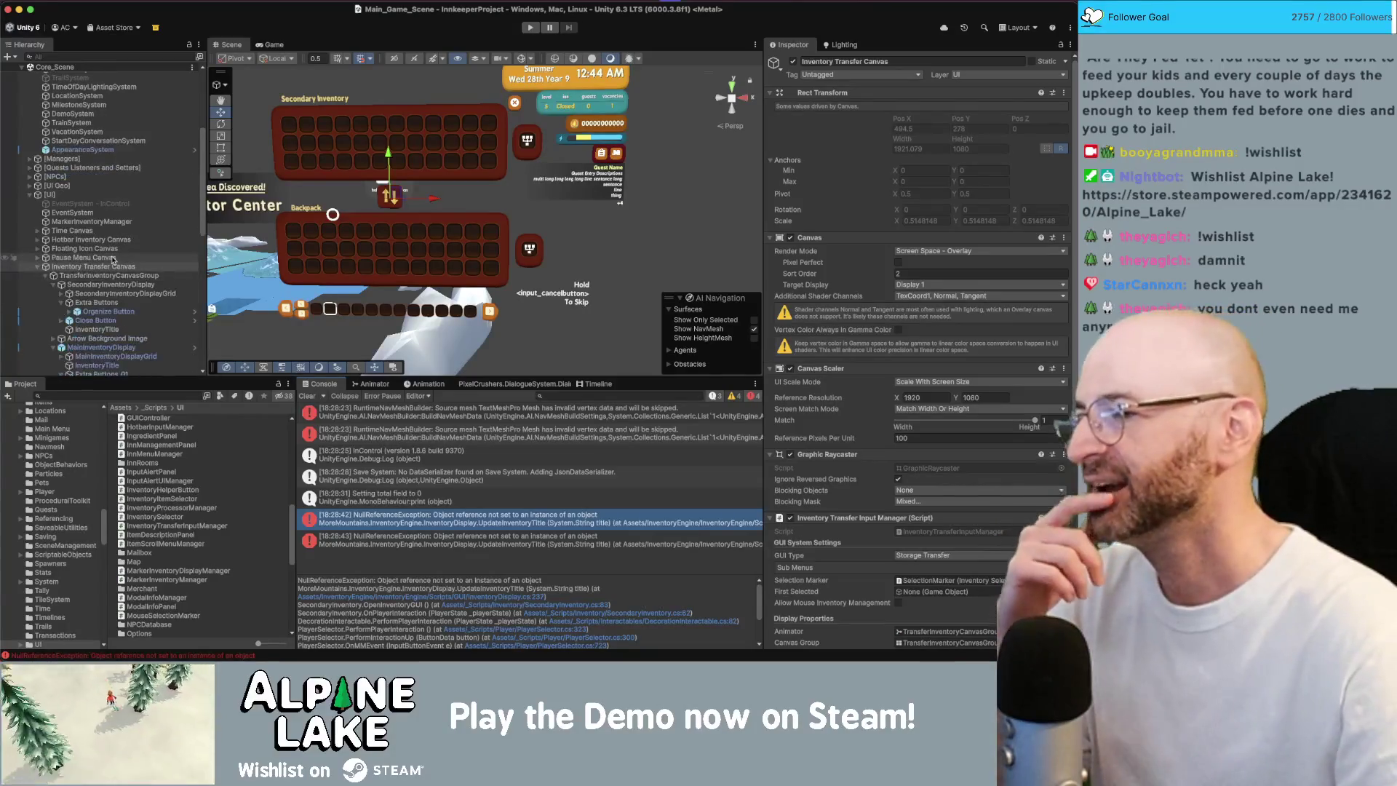
- Step through the transfer menu's hierarchy objects and collapse TransferInventoryCanvasGroup
key("Down")
key("Down")
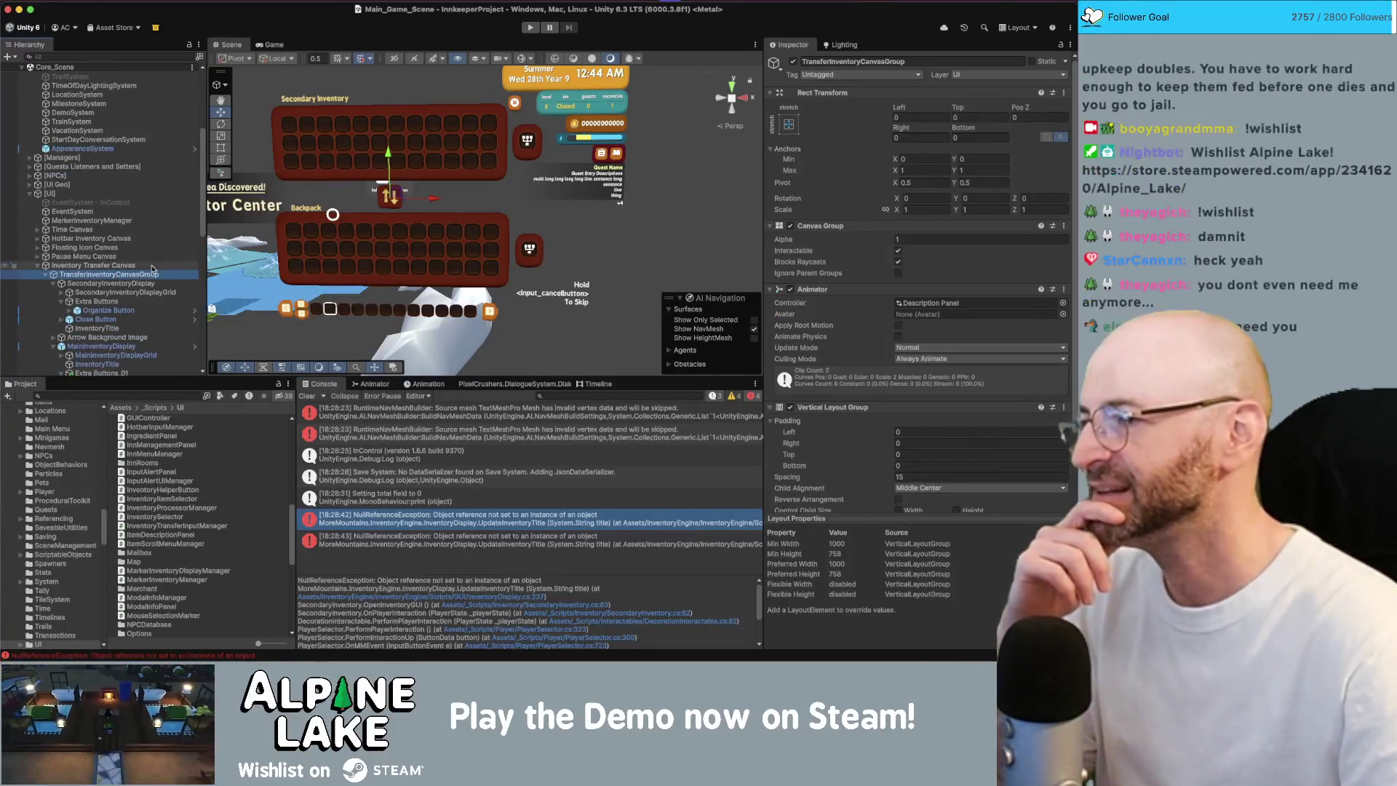
key("Left")
key("Down")
key("Down")
key("Down")
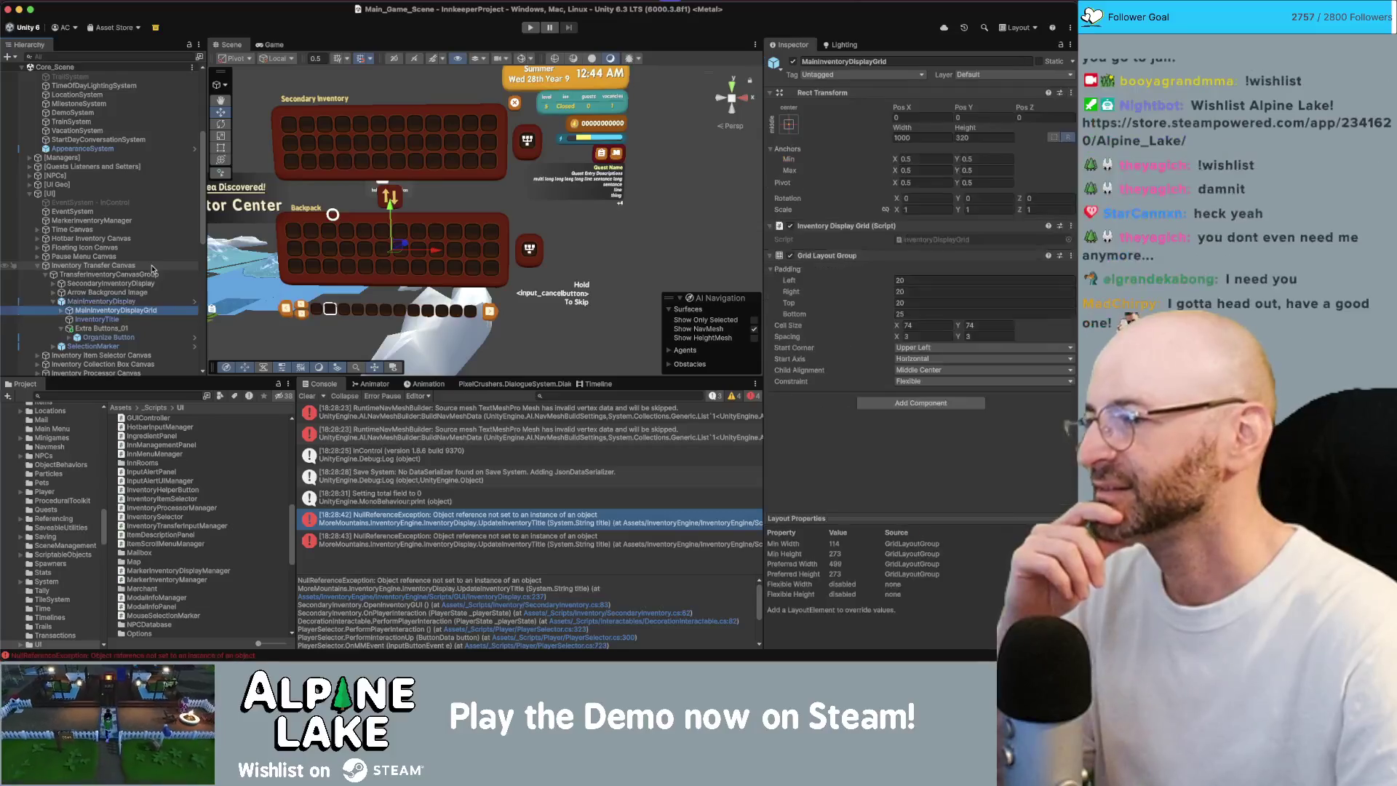
key("Left")
key("Left")
key("Left")
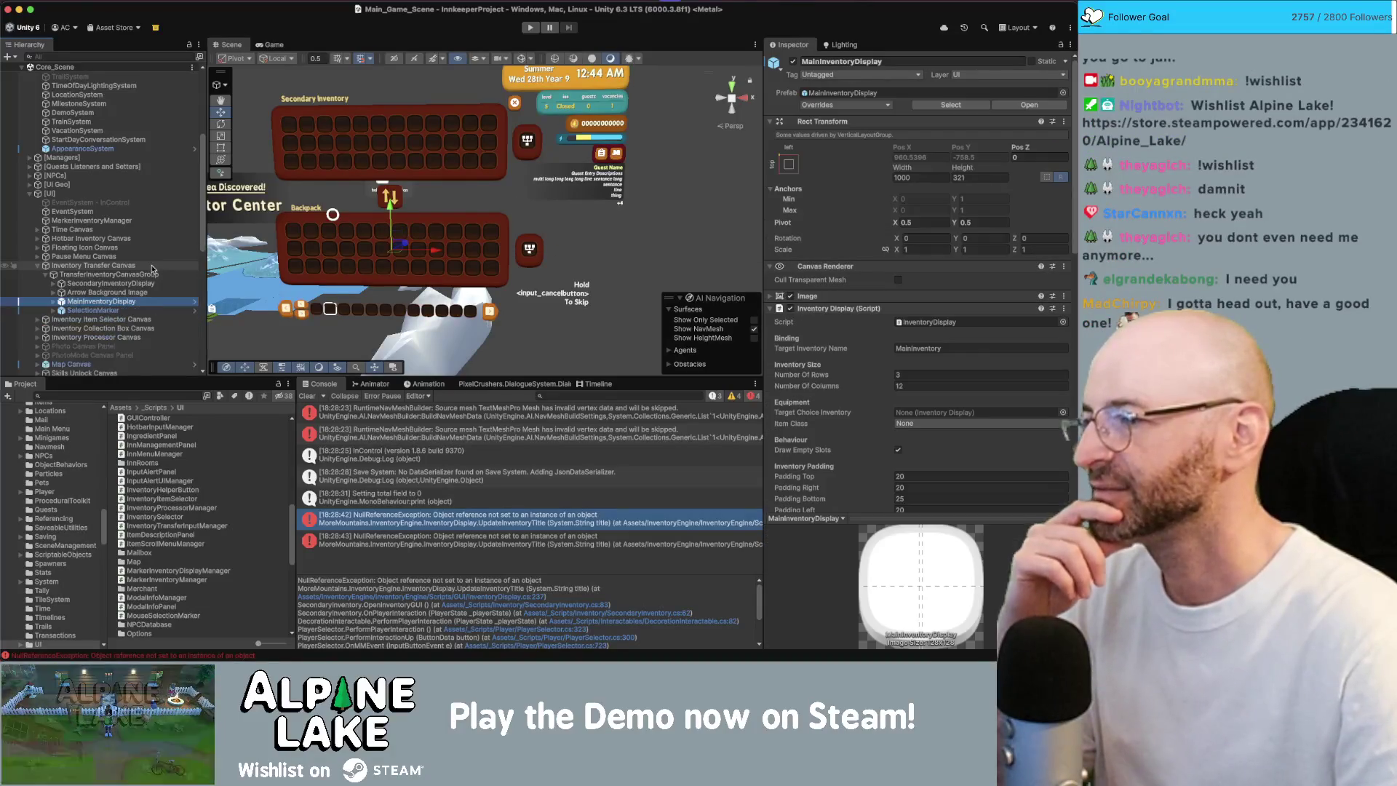
key("Up")
key("Left")
key("Left")
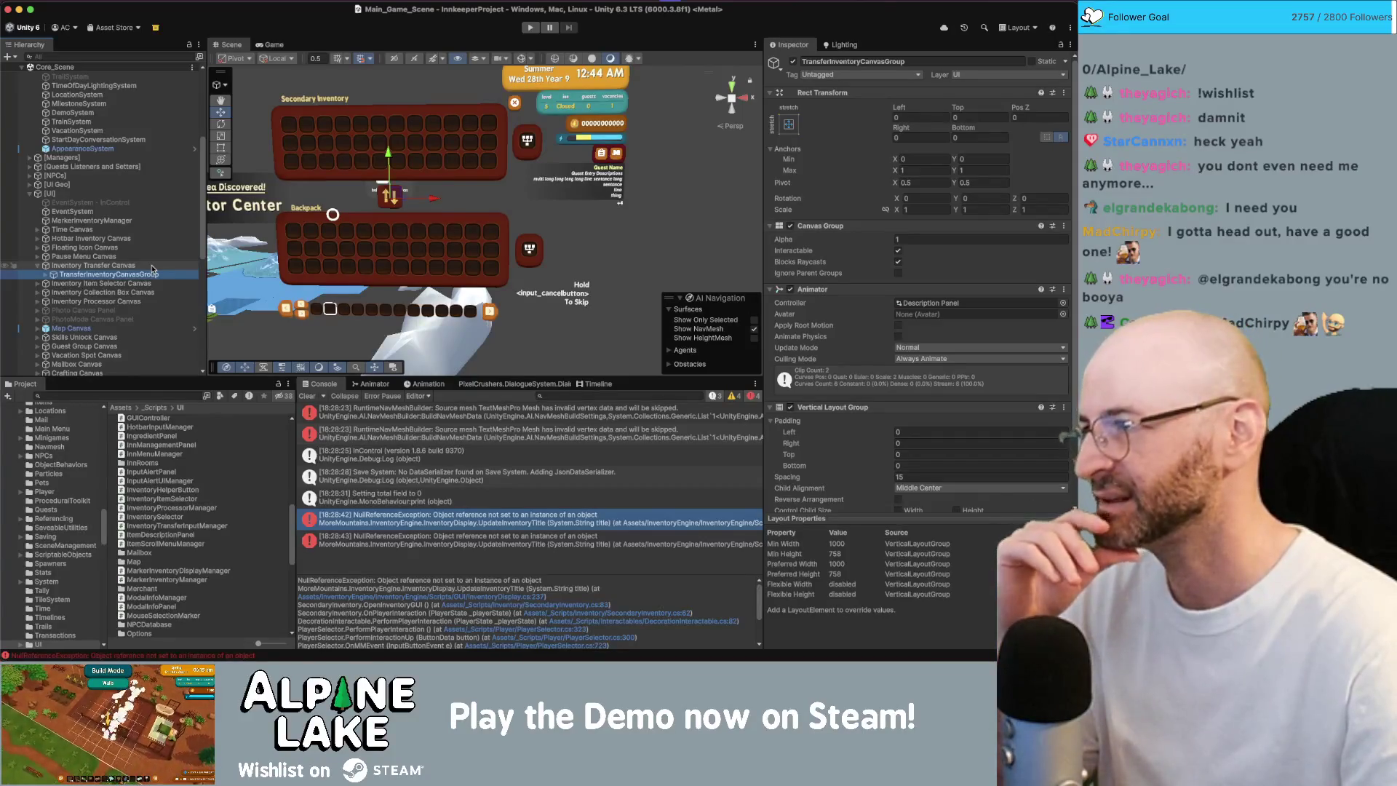
- Select MainInventoryDisplay and scroll to its Inv Title (InventoryTitle) and Backpack title text
left_click(152, 266)
key("Down")
key("Right")
key("Down")
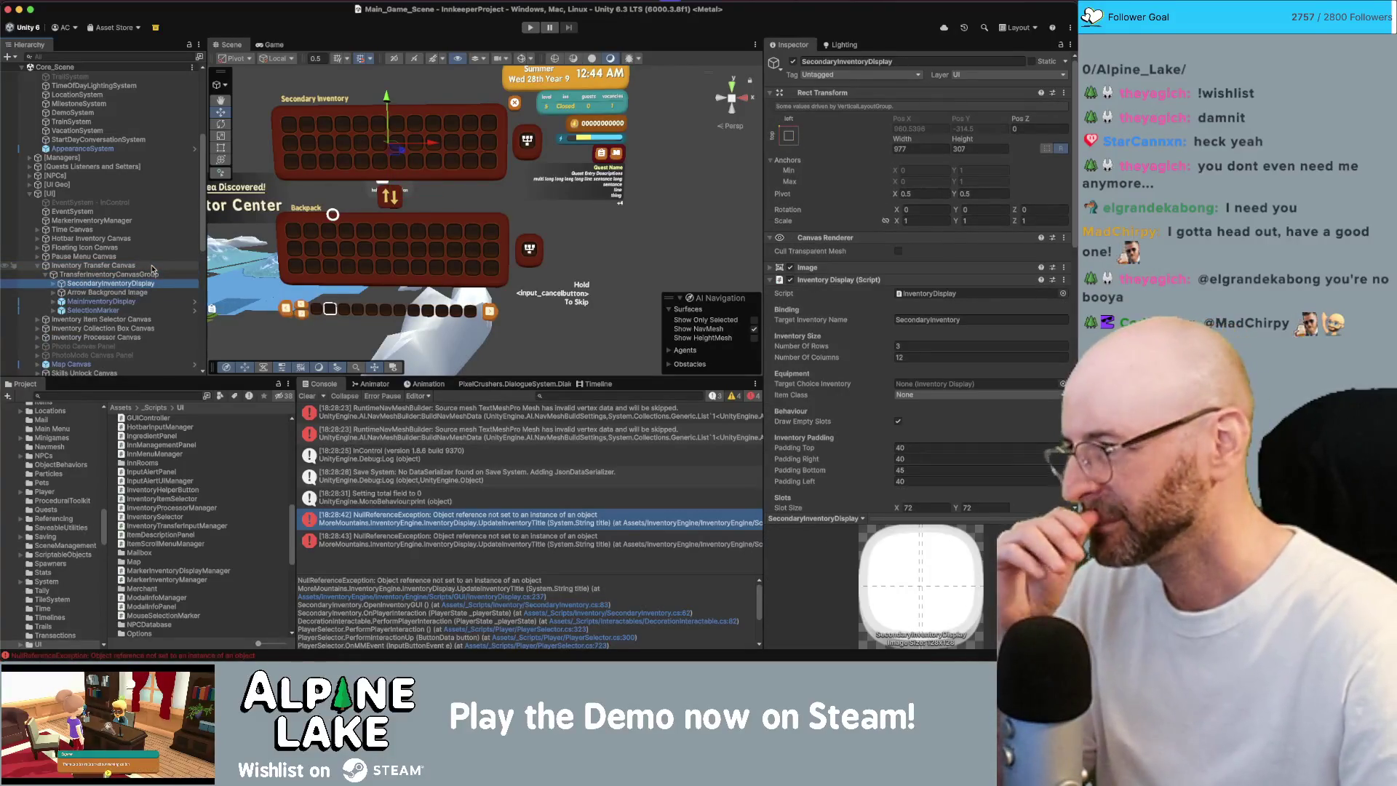
key("Down")
key("Down")
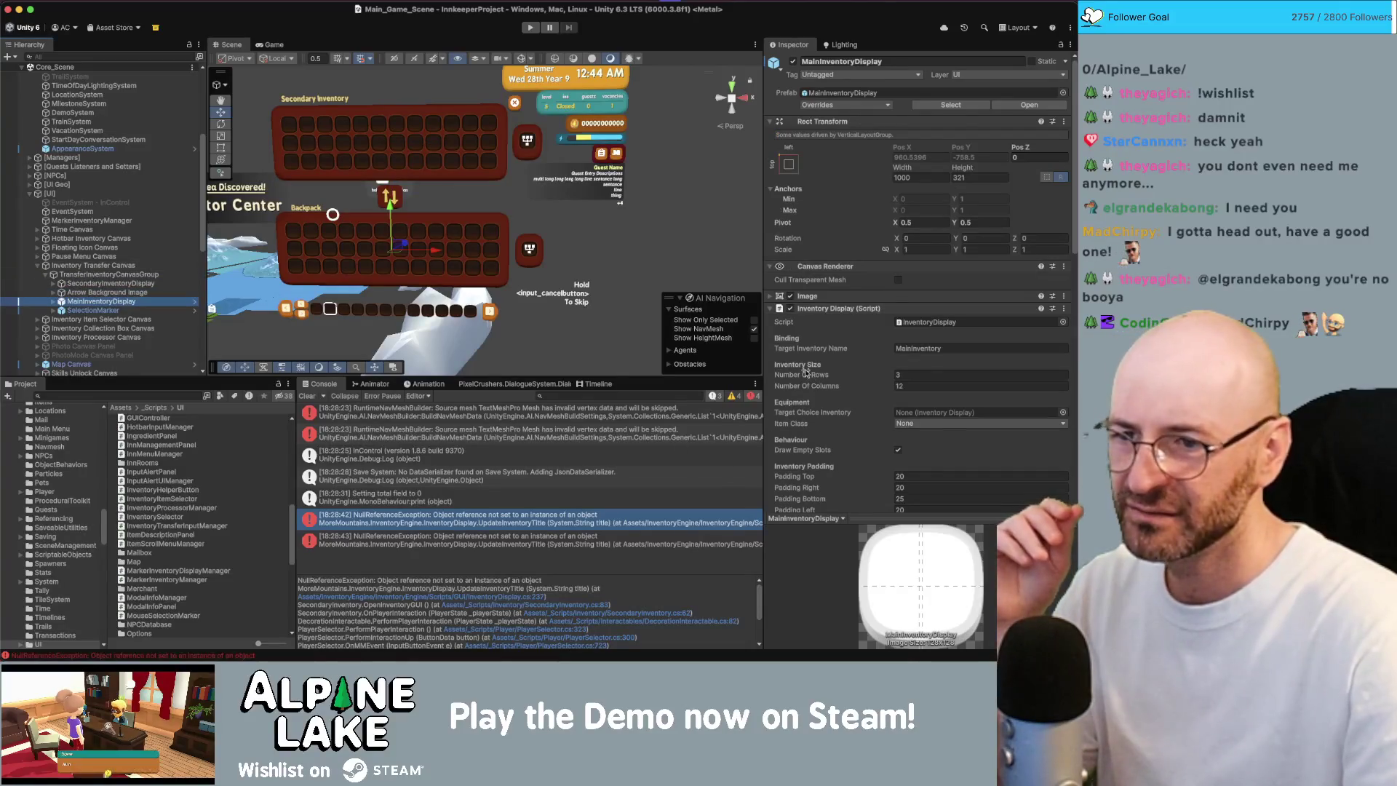
scroll(806, 372, "down", 10)
scroll(806, 373, "down", 4)
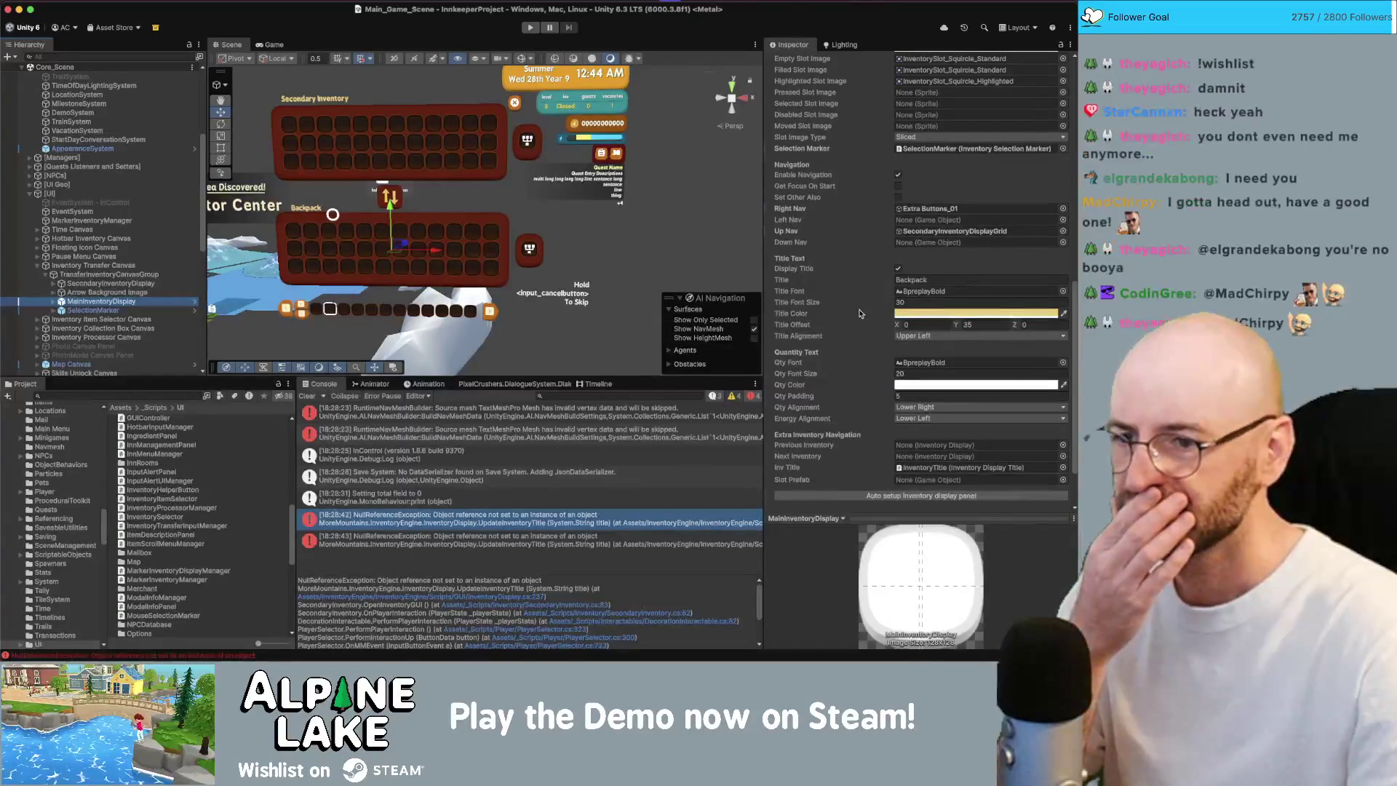
- Drag InventoryTitle into SecondaryInventoryDisplay's Inv Title field, run the automatic panel setup, and verify the assignment
left_click(932, 469)
left_click(111, 284)
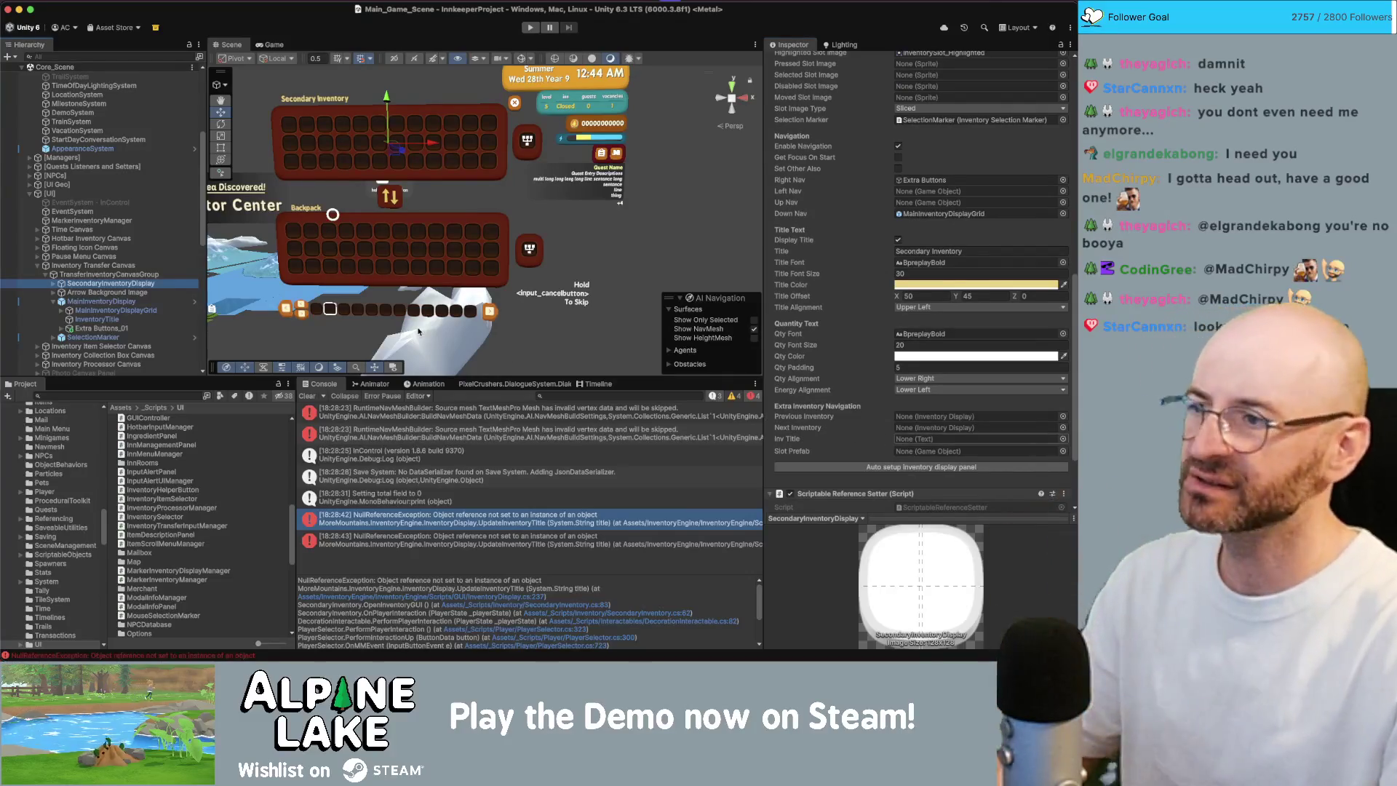
key("Right")
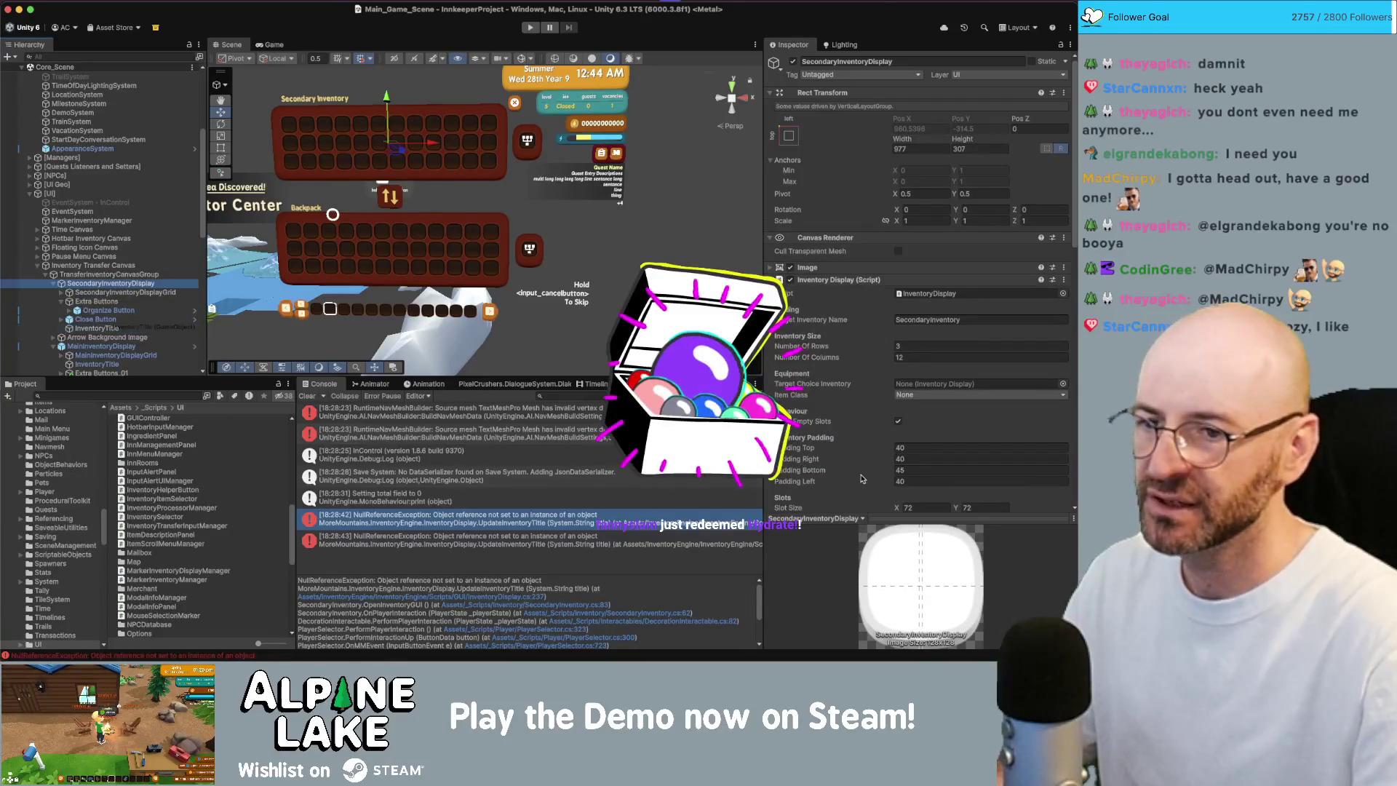
scroll(861, 478, "down", 1)
scroll(861, 477, "down", 10)
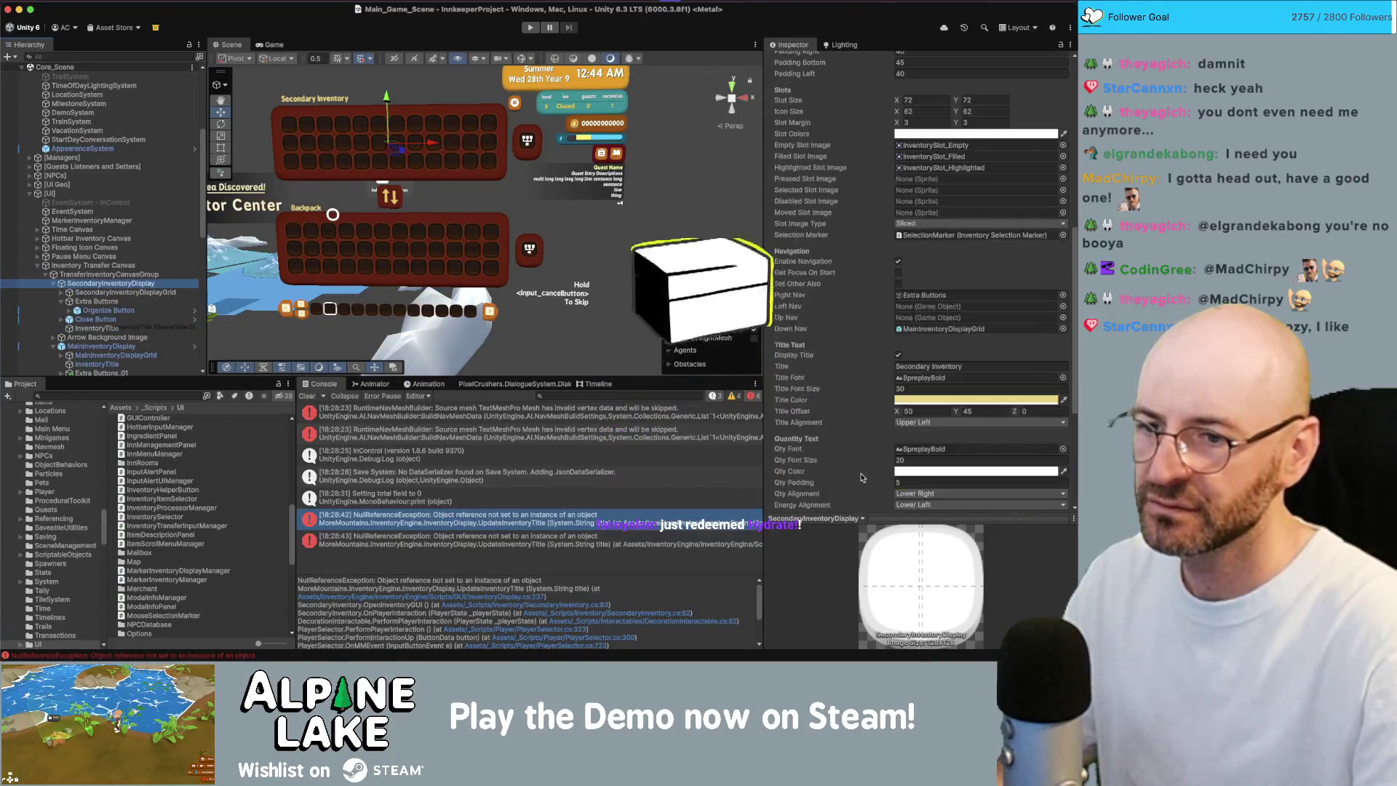
left_click_drag(861, 477, 900, 338)
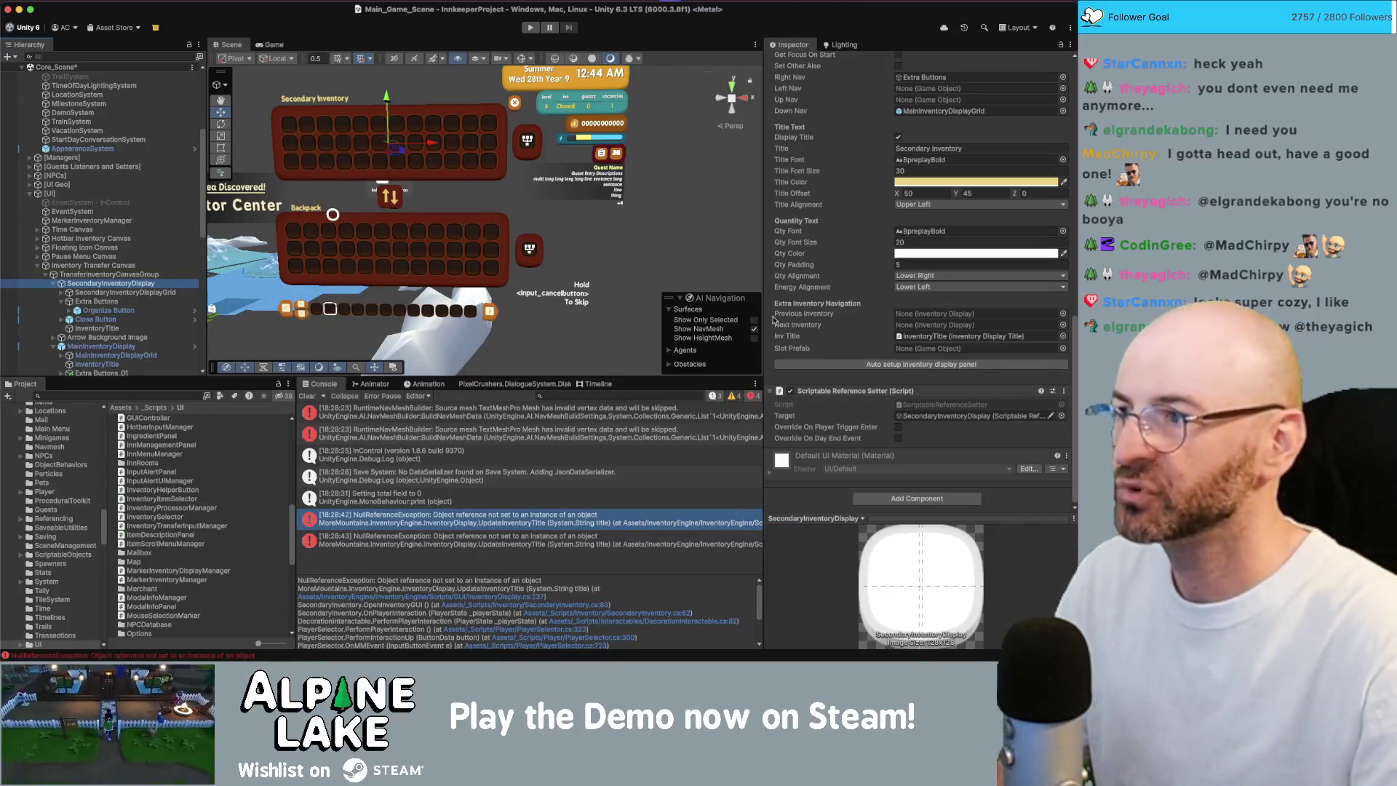
left_click(889, 366)
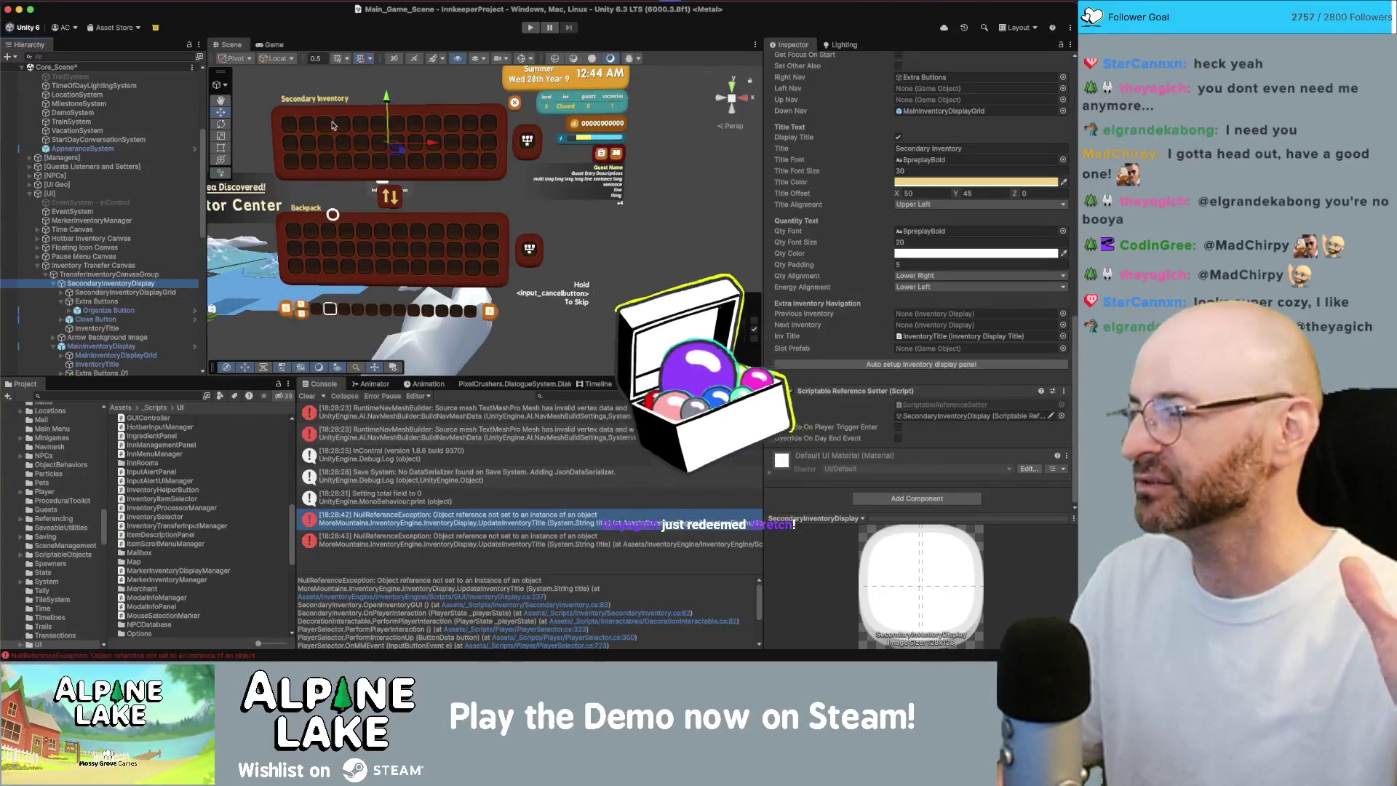
left_click(933, 336)
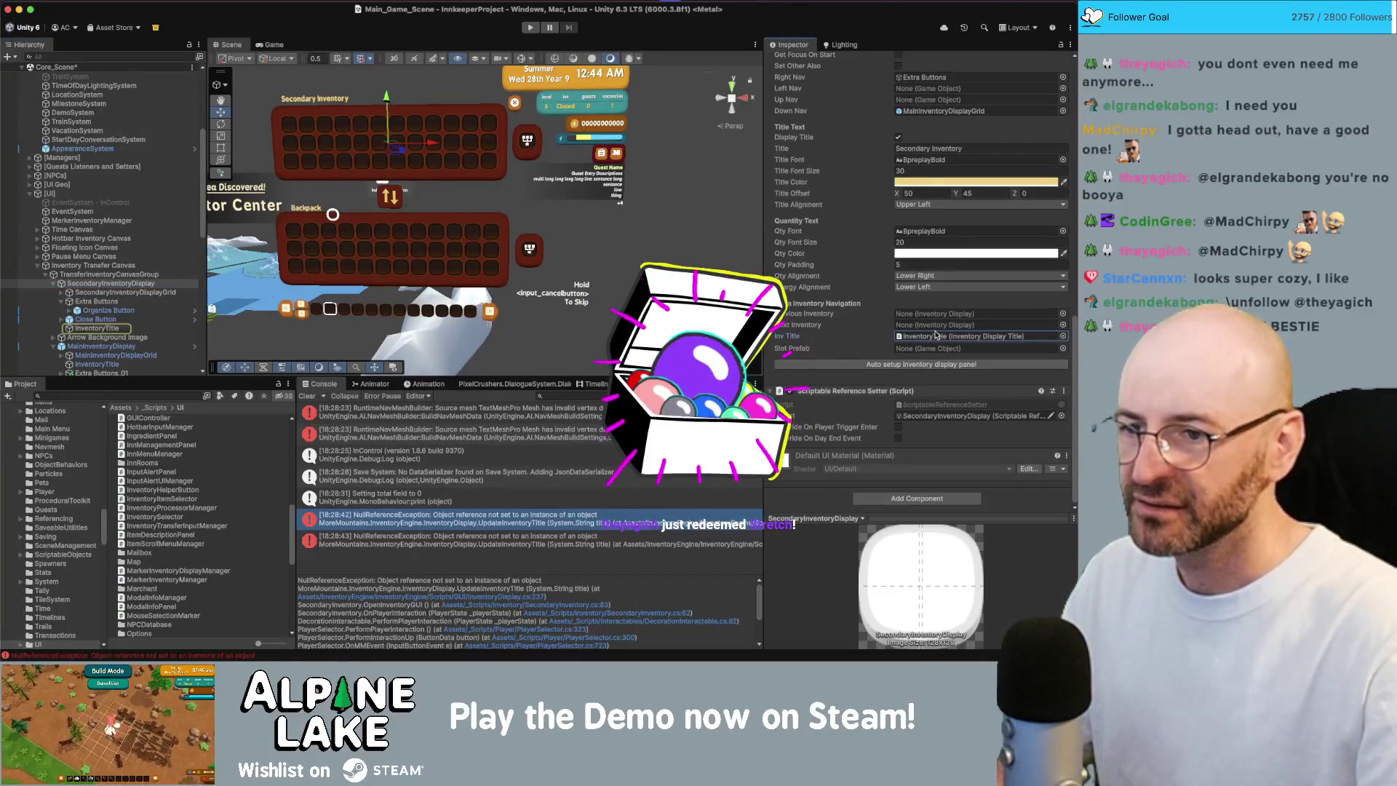